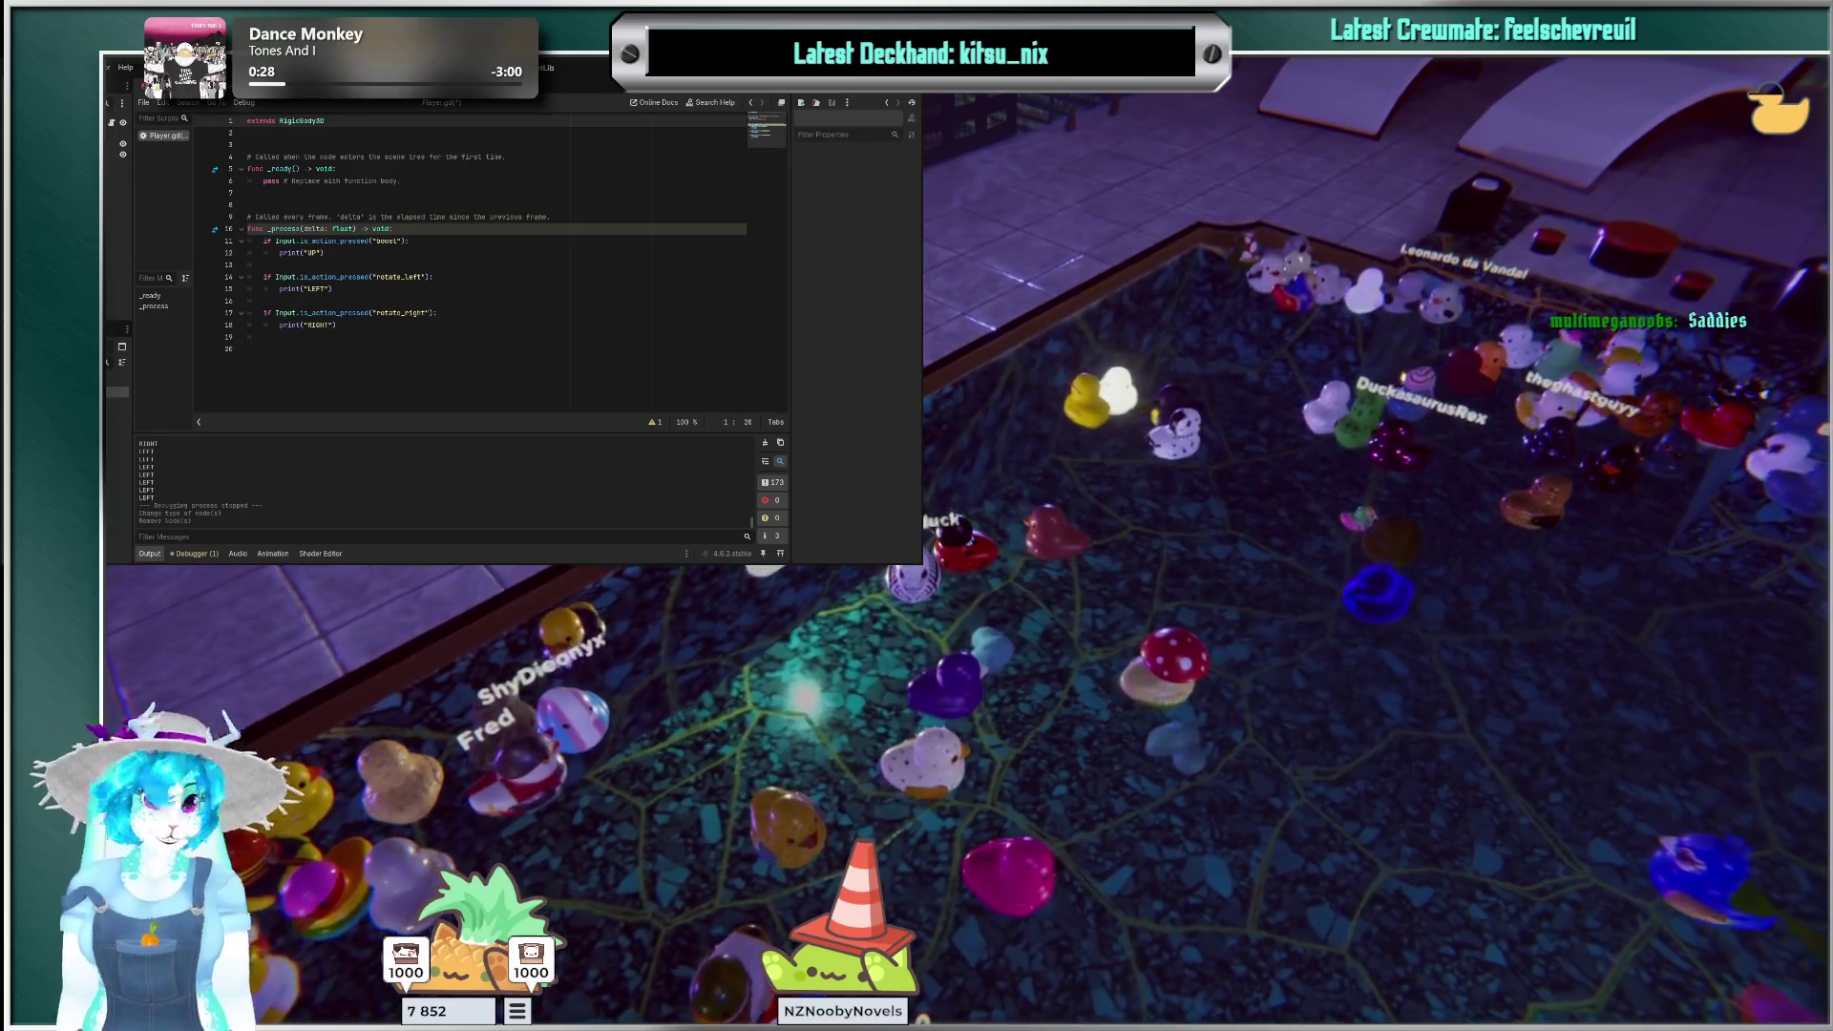
- Switch to the 3D view, orbit to a lower angle around the Player, and begin adding a collision shape node
{"action": "key", "text": "ctrl+F2"}
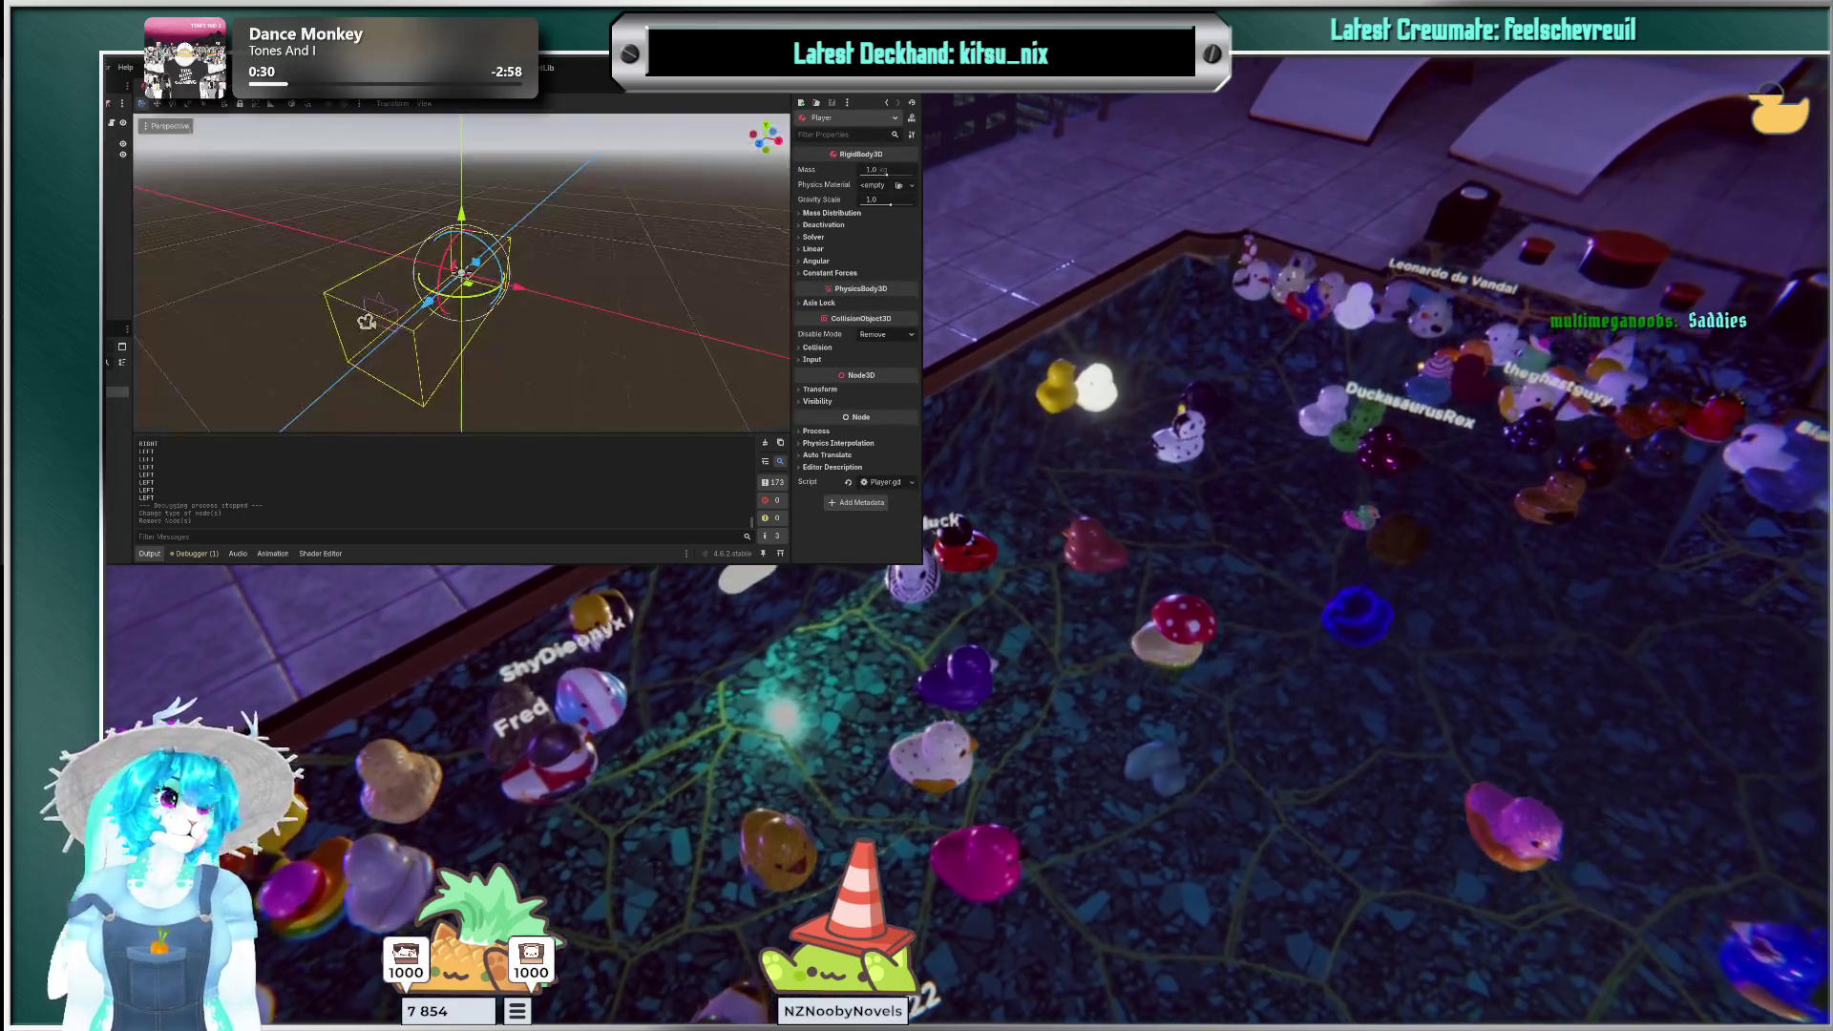
{"action": "left_click_drag", "start_coordinate": [449, 324], "coordinate": [473, 286]}
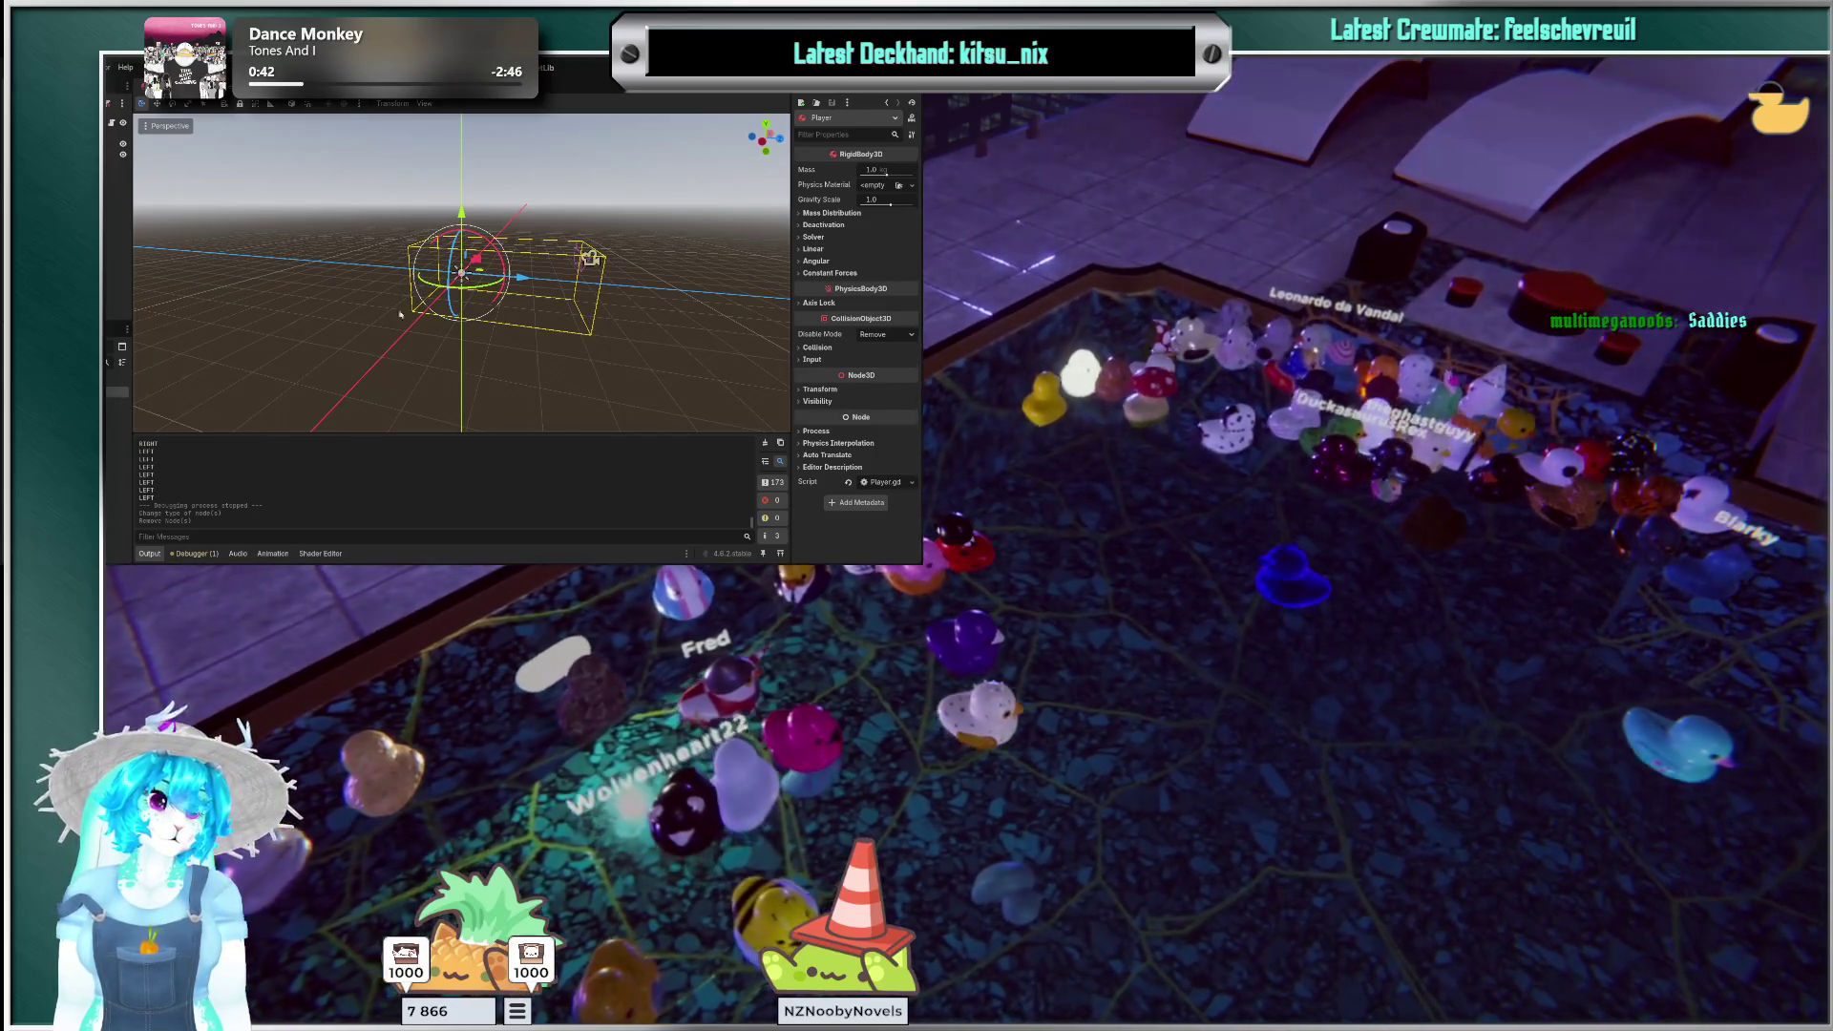
{"action": "key", "text": "Return"}
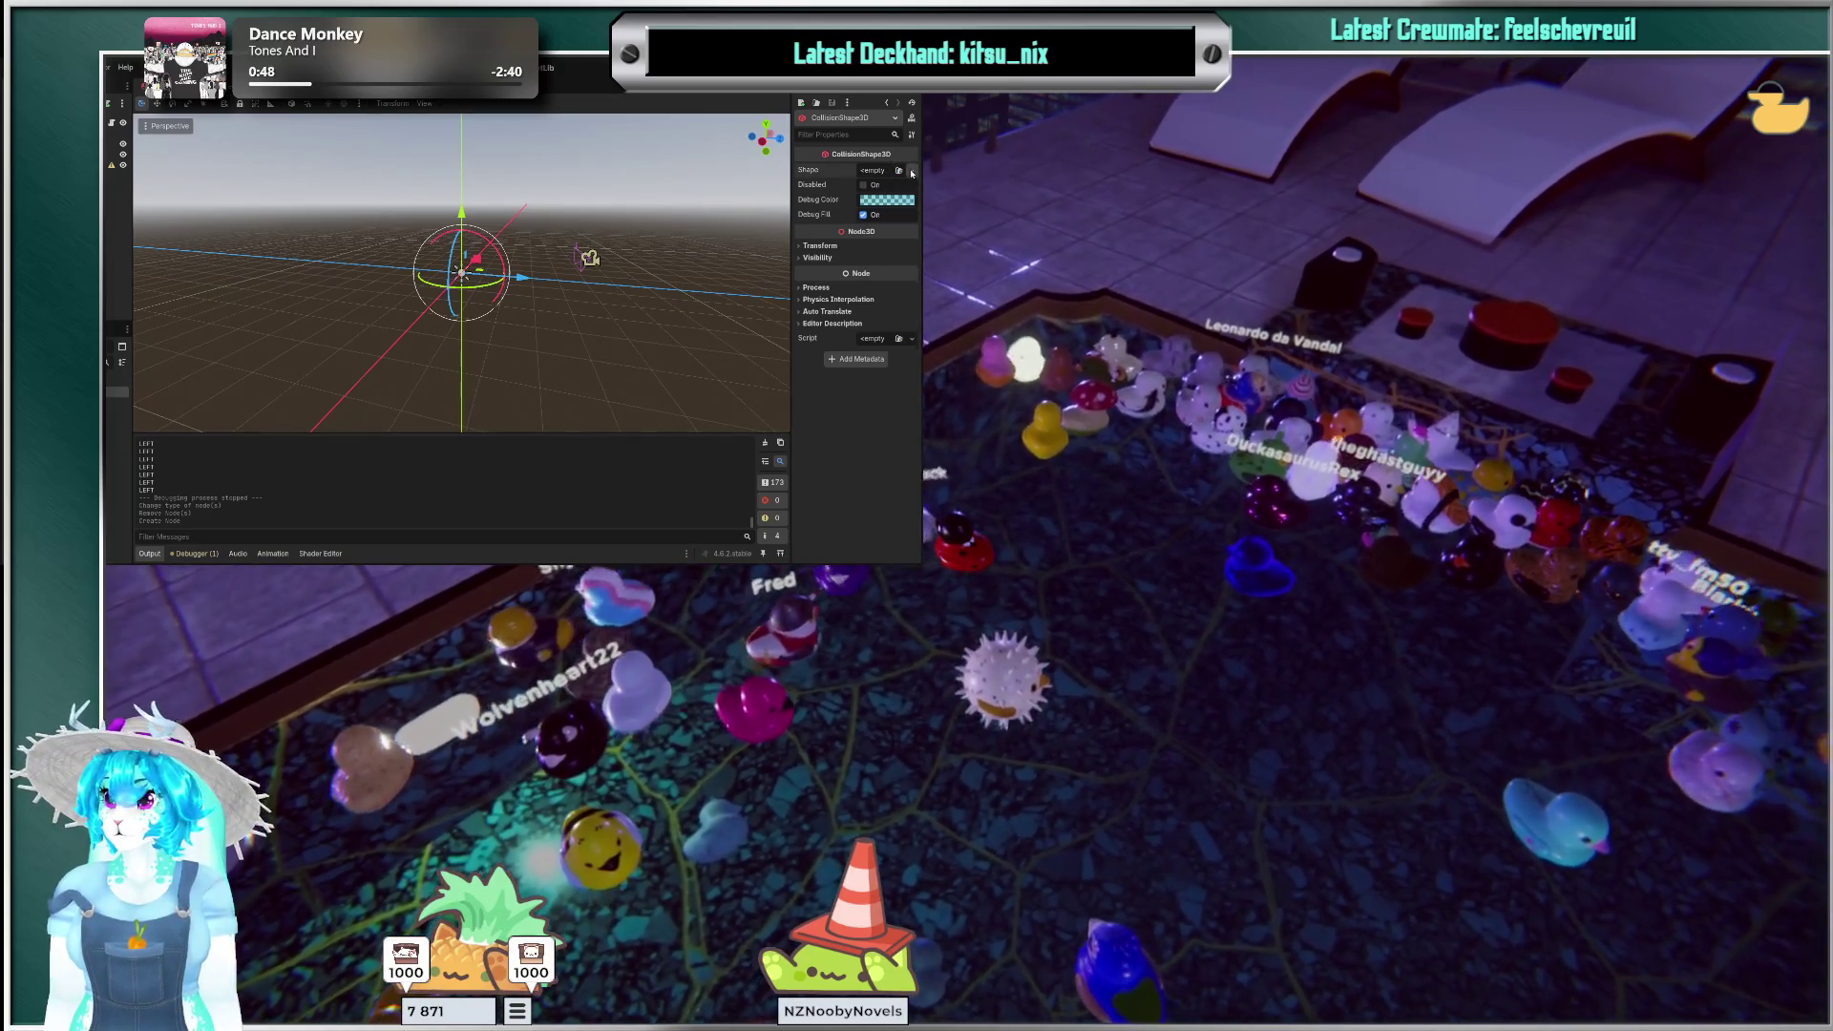
- Give the collision shape a New CylinderShape3D, then add a MeshInstance3D under Player
{"action": "left_click", "coordinate": [912, 173]}
{"action": "left_click", "coordinate": [787, 258]}
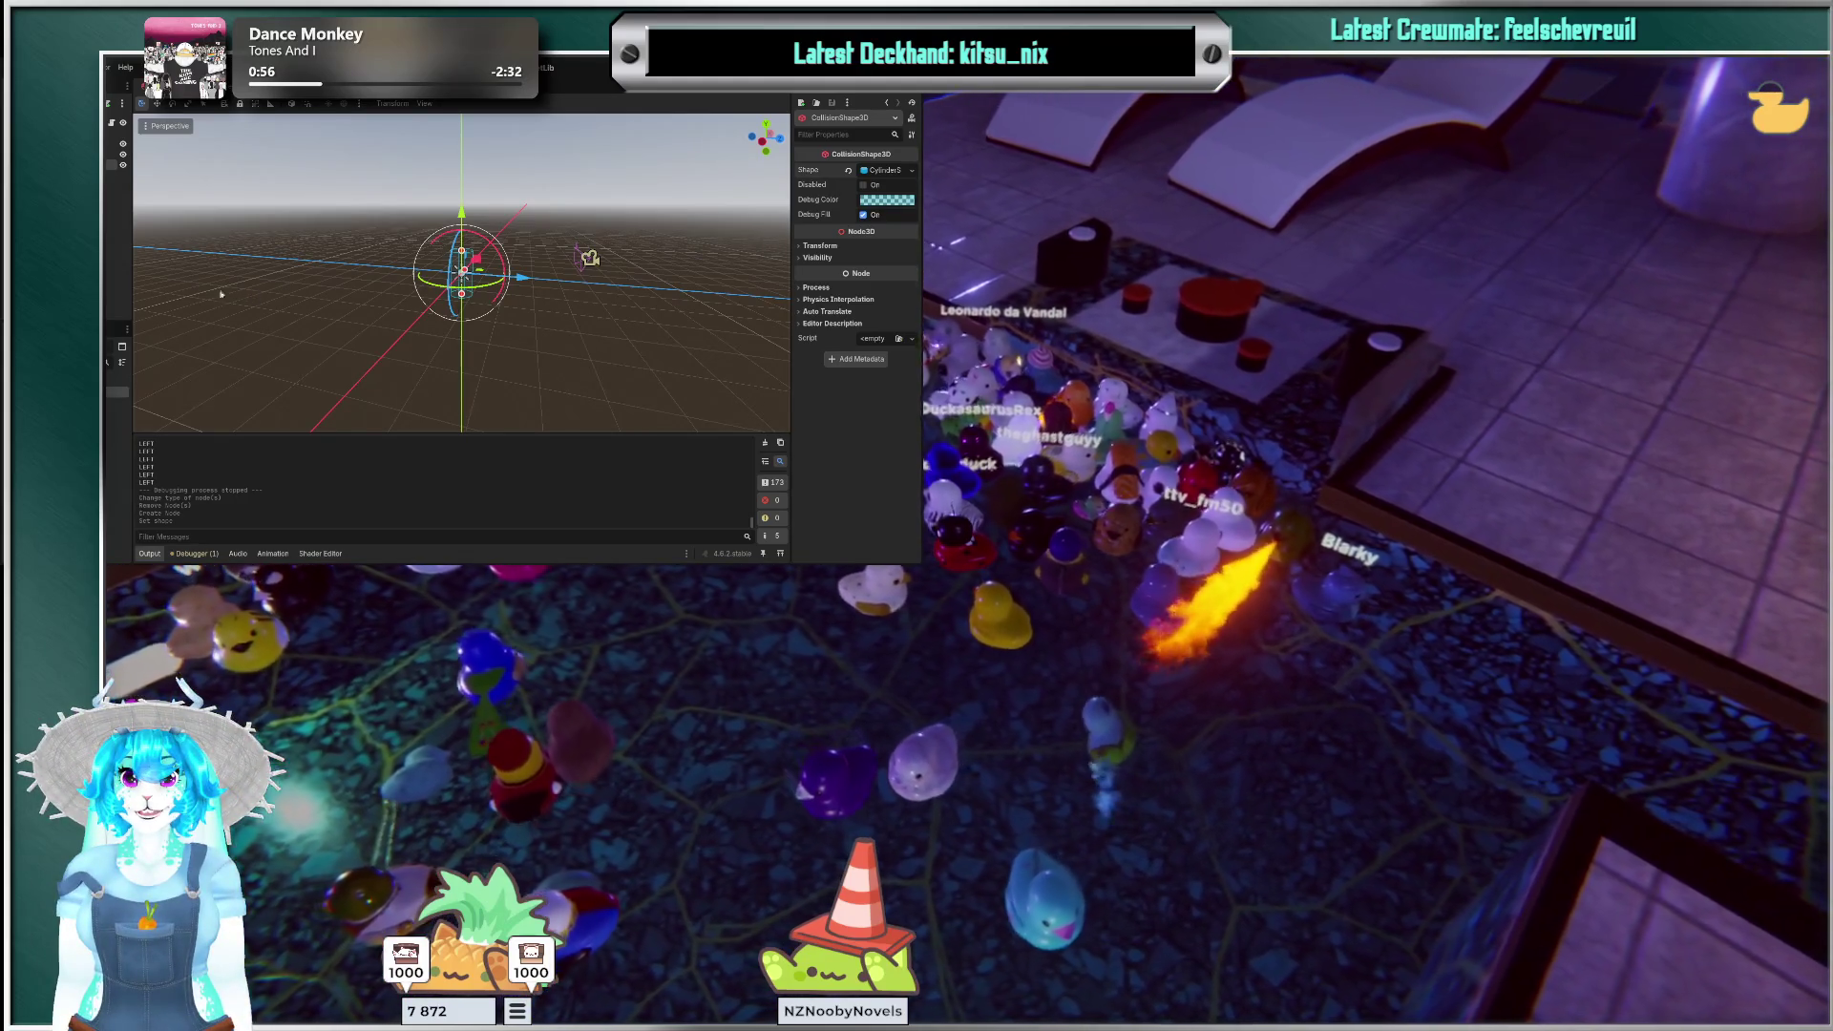
{"action": "left_click", "coordinate": [591, 257]}
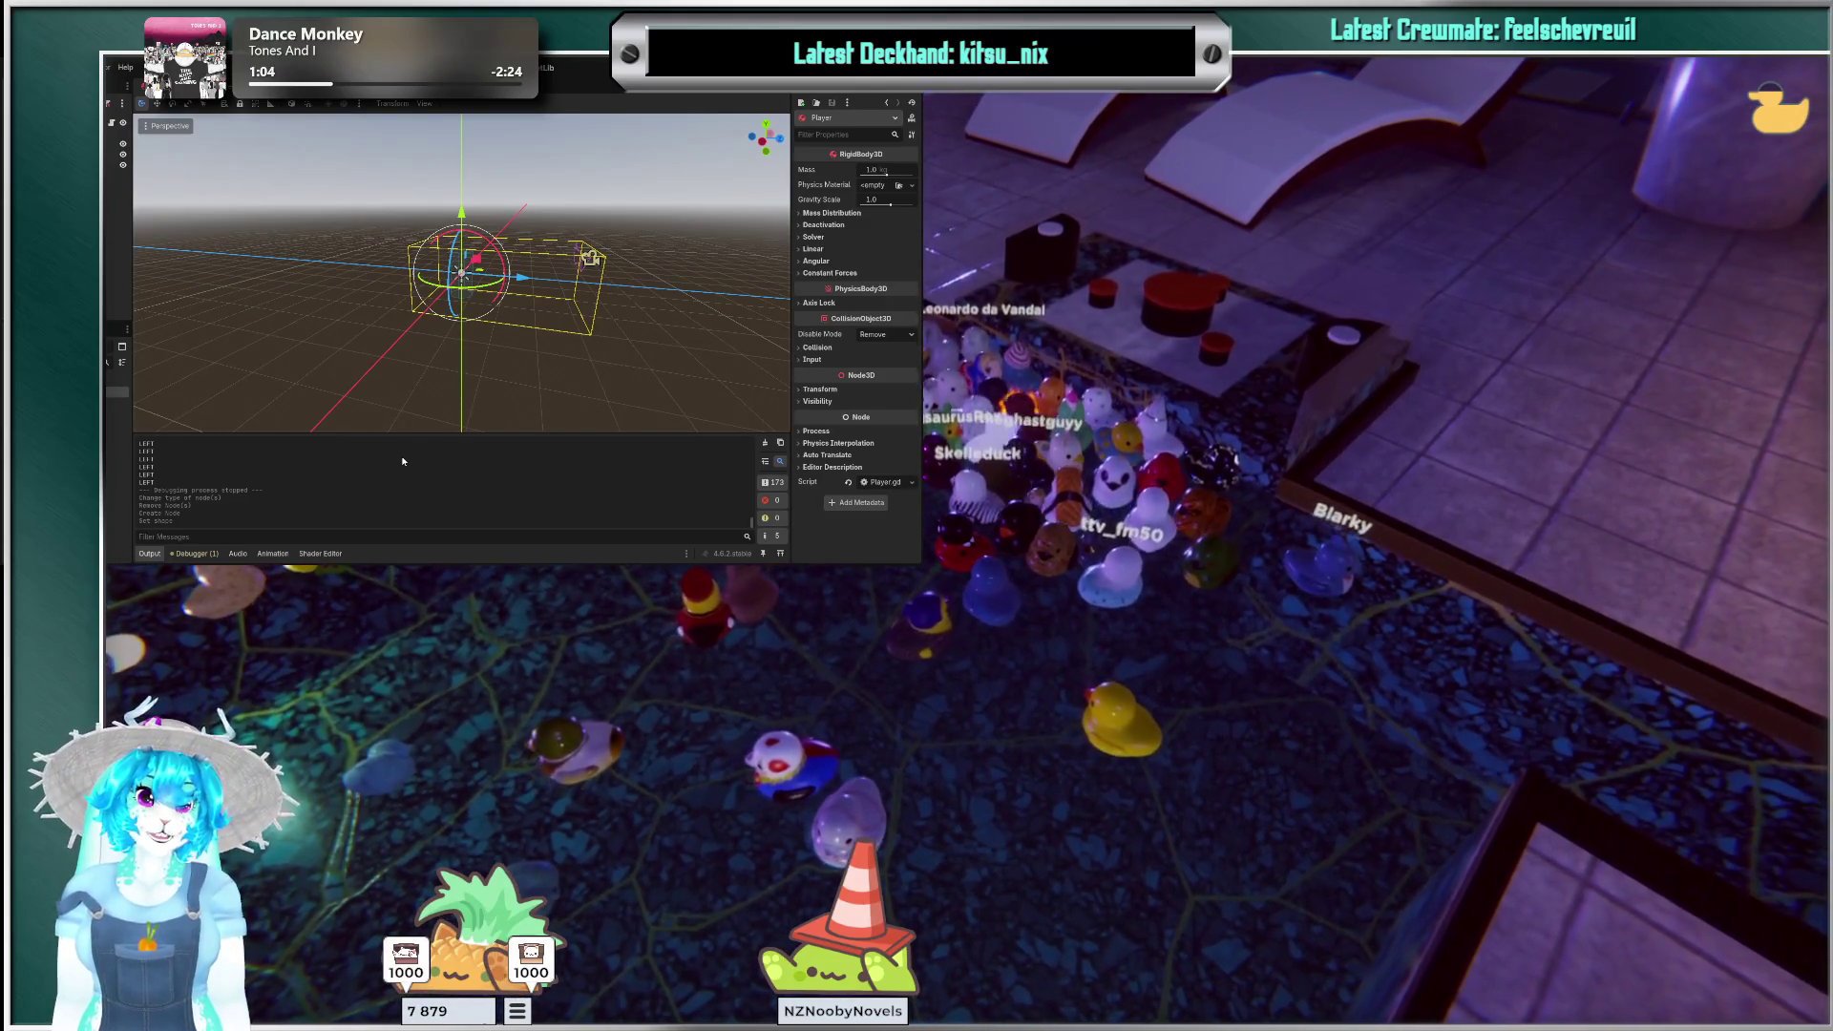
{"action": "key", "text": "Return"}
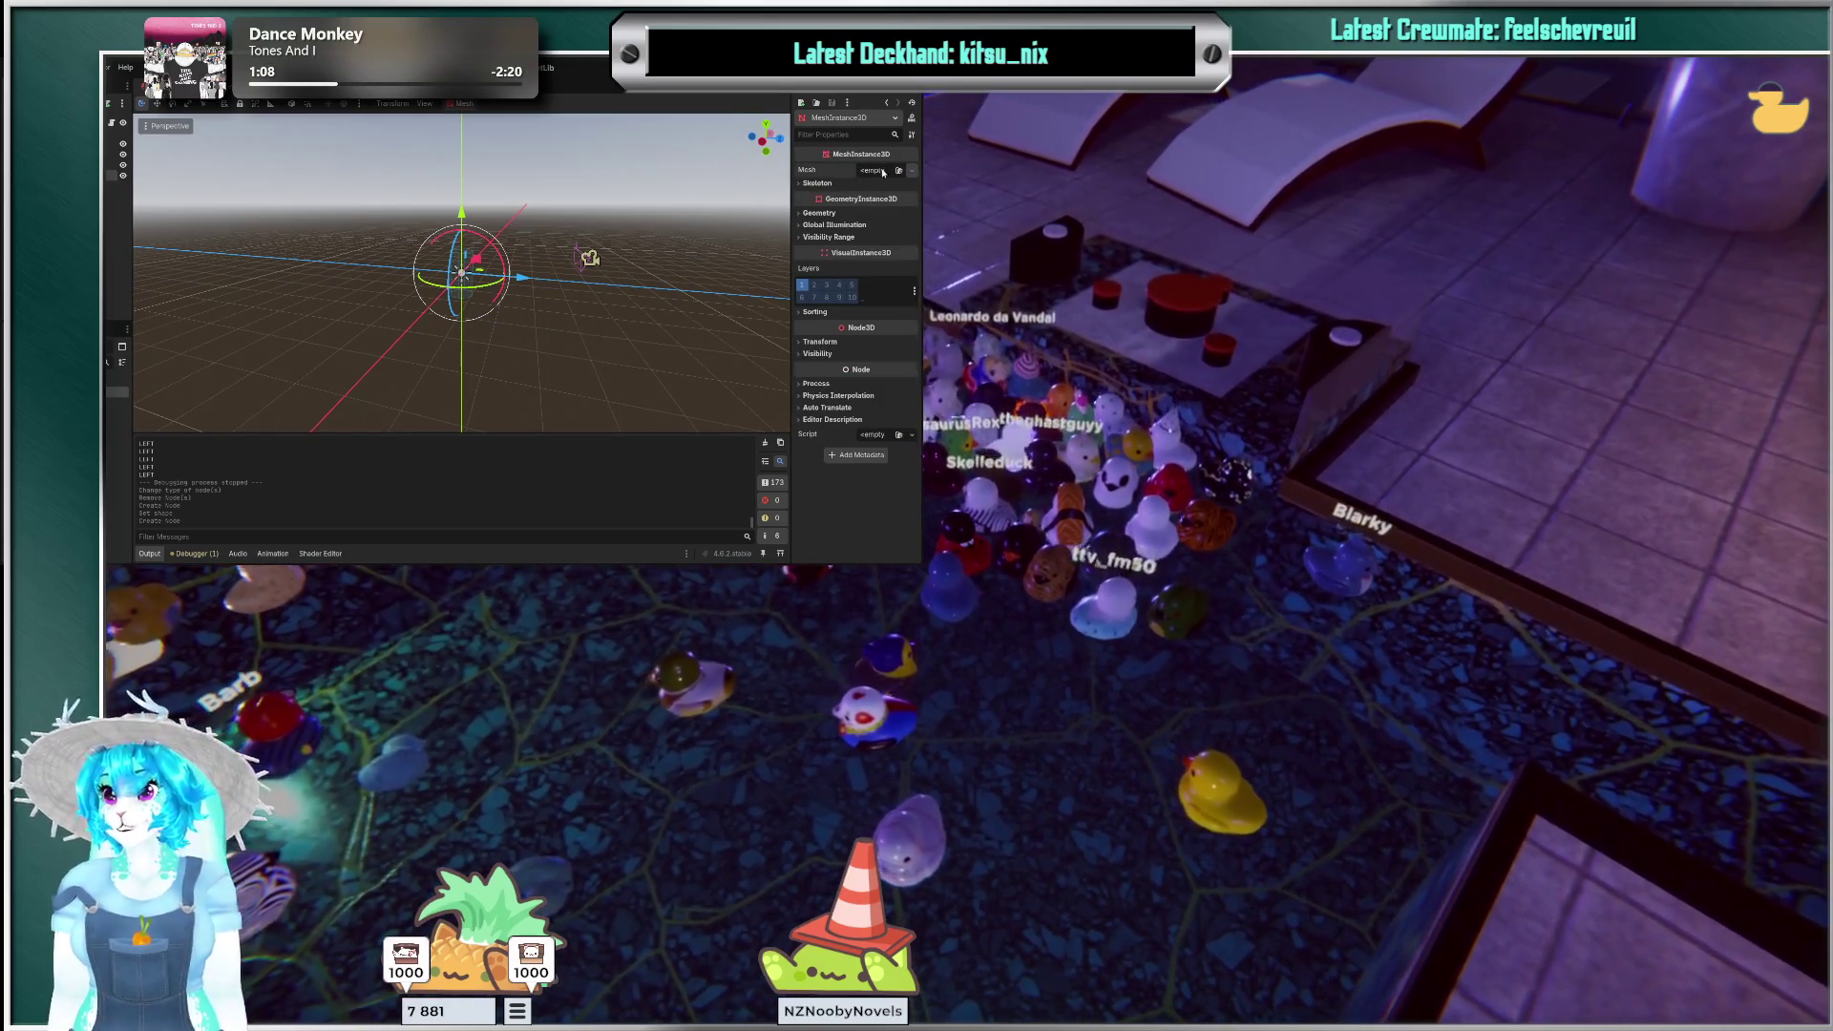
{"action": "key", "text": "ctrl+v"}
- Orbit around the new cylinder mesh, expand its Transform, and reselect the Player body
{"action": "left_click_drag", "start_coordinate": [535, 350], "coordinate": [360, 355]}
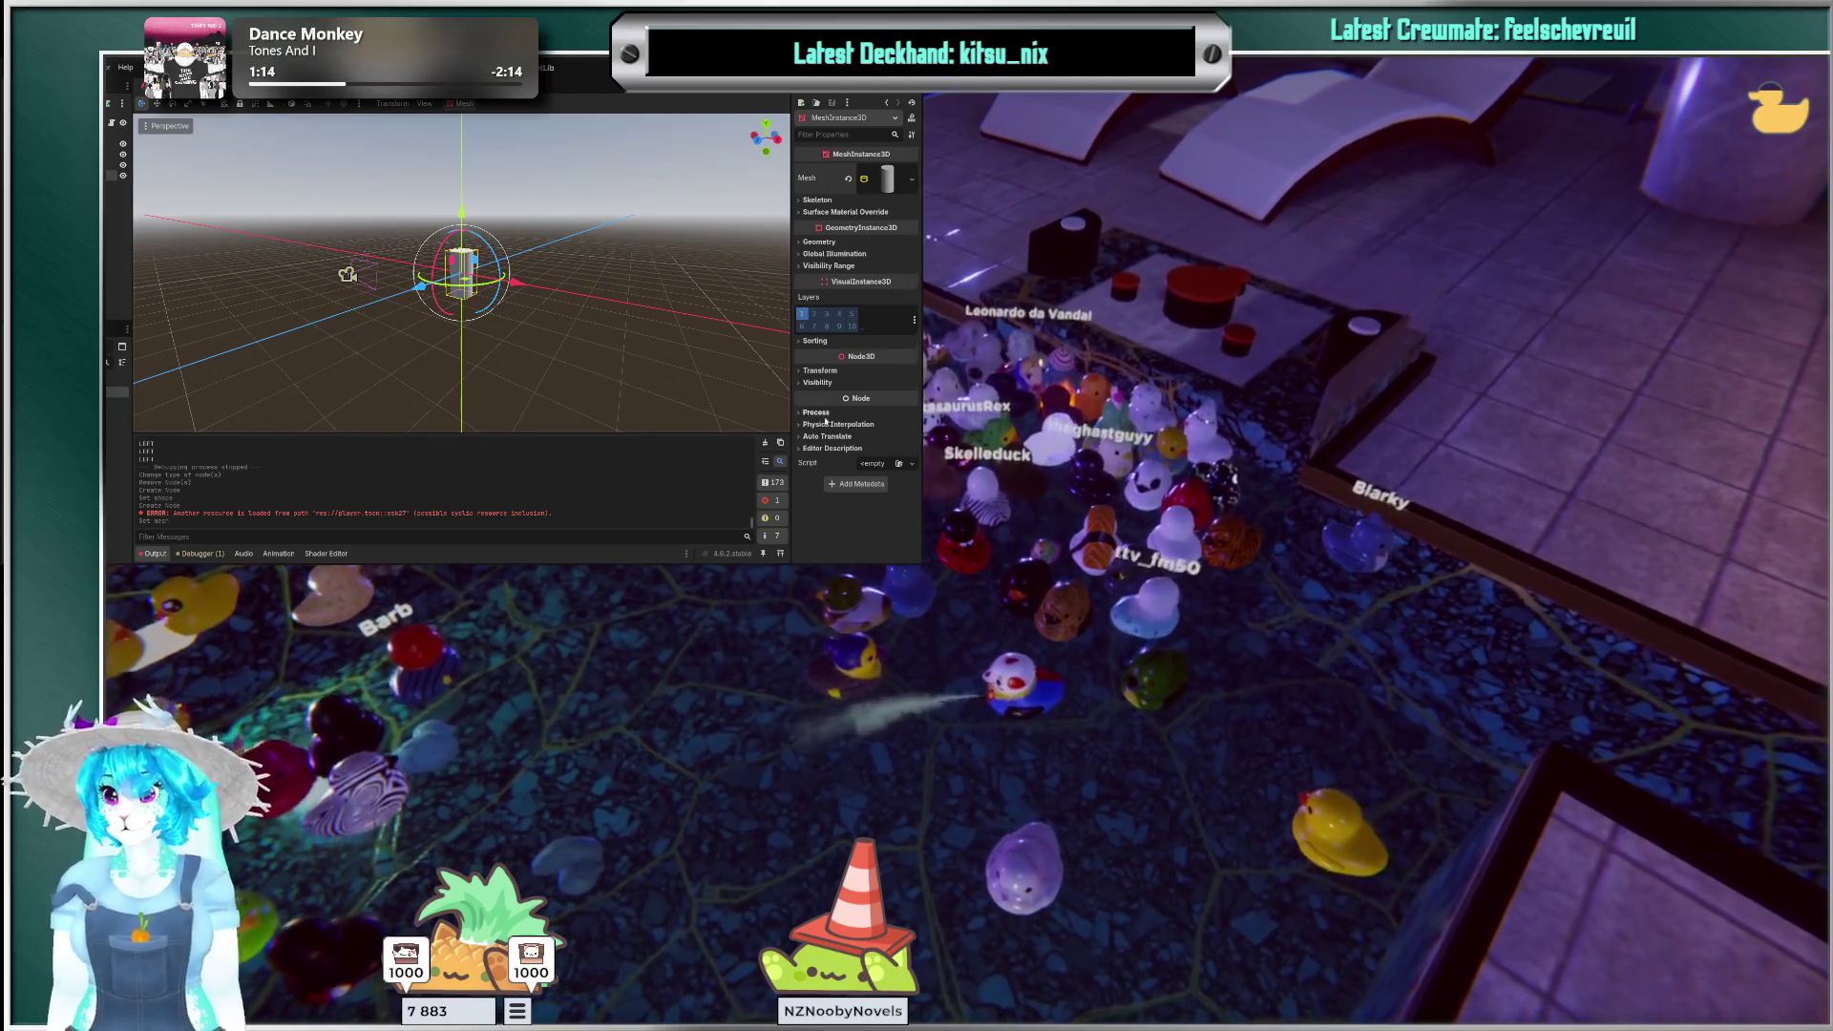
{"action": "left_click", "coordinate": [820, 371]}
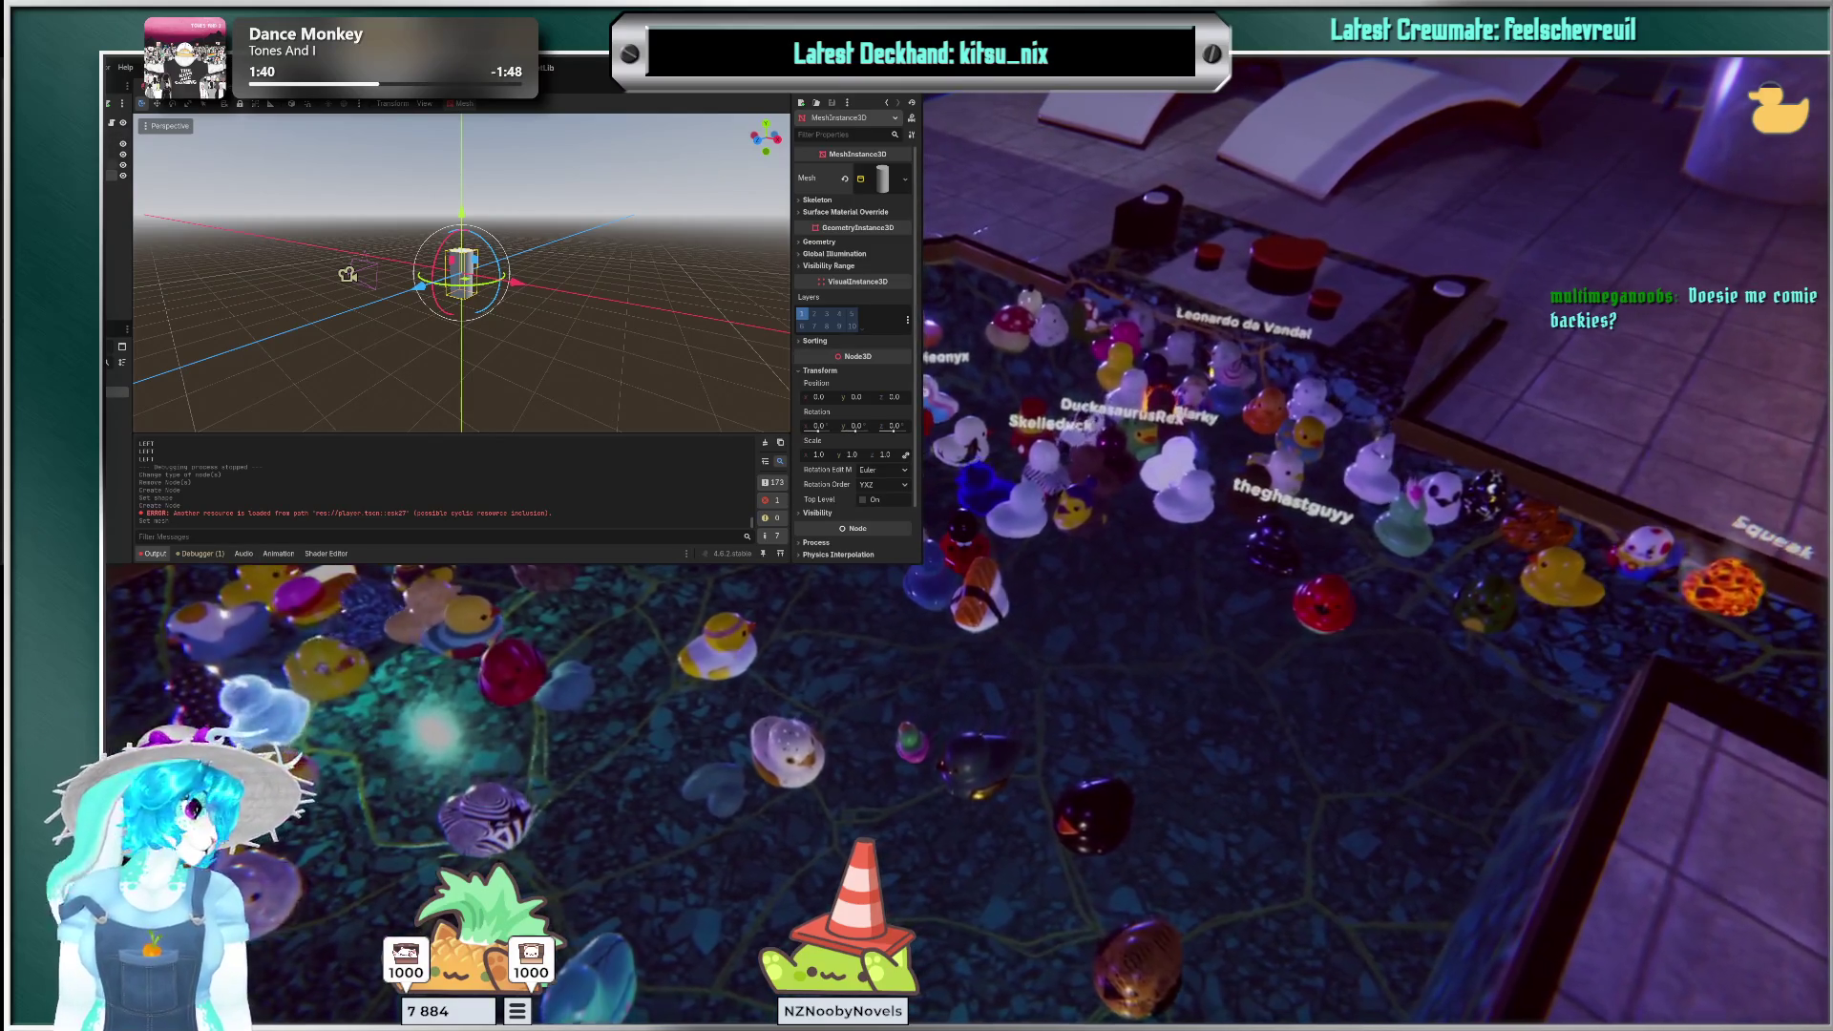
{"action": "left_click", "coordinate": [372, 305]}
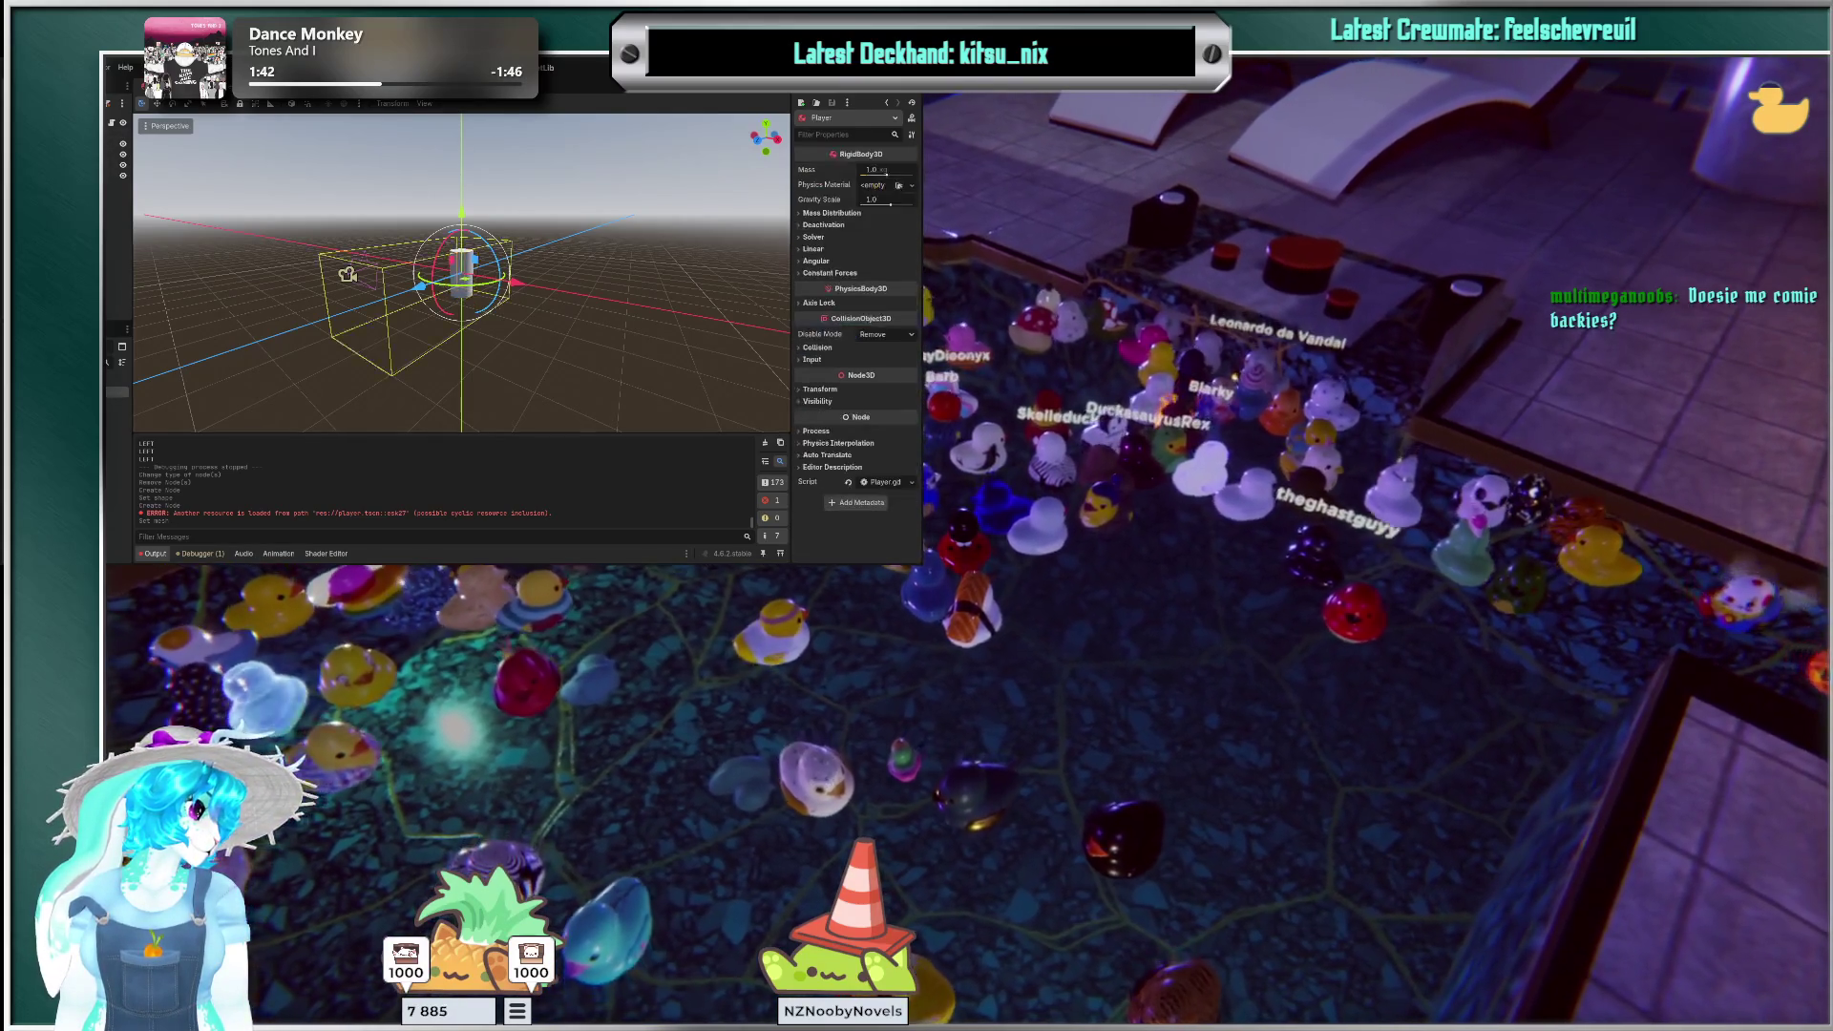
- Reparent the MeshInstance3D, reselect Player, and review then collapse its Transform properties
{"action": "left_click", "coordinate": [462, 272]}
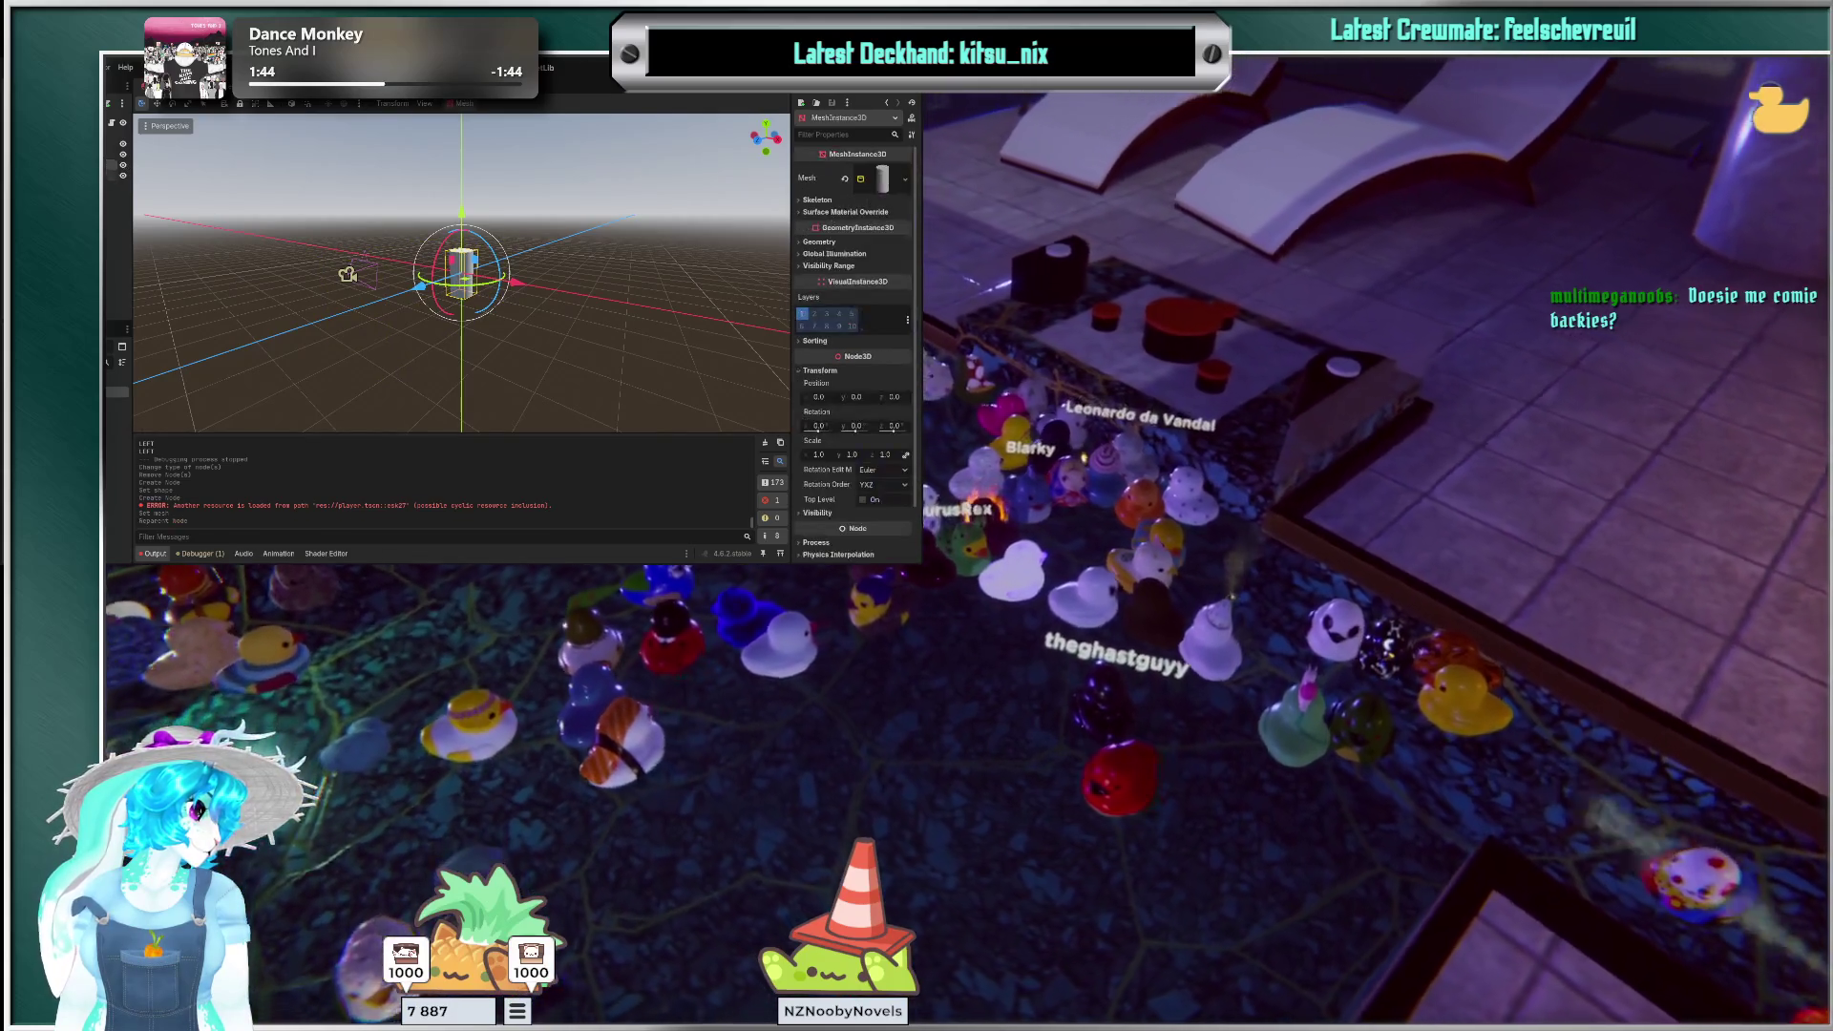
{"action": "left_click", "coordinate": [372, 305]}
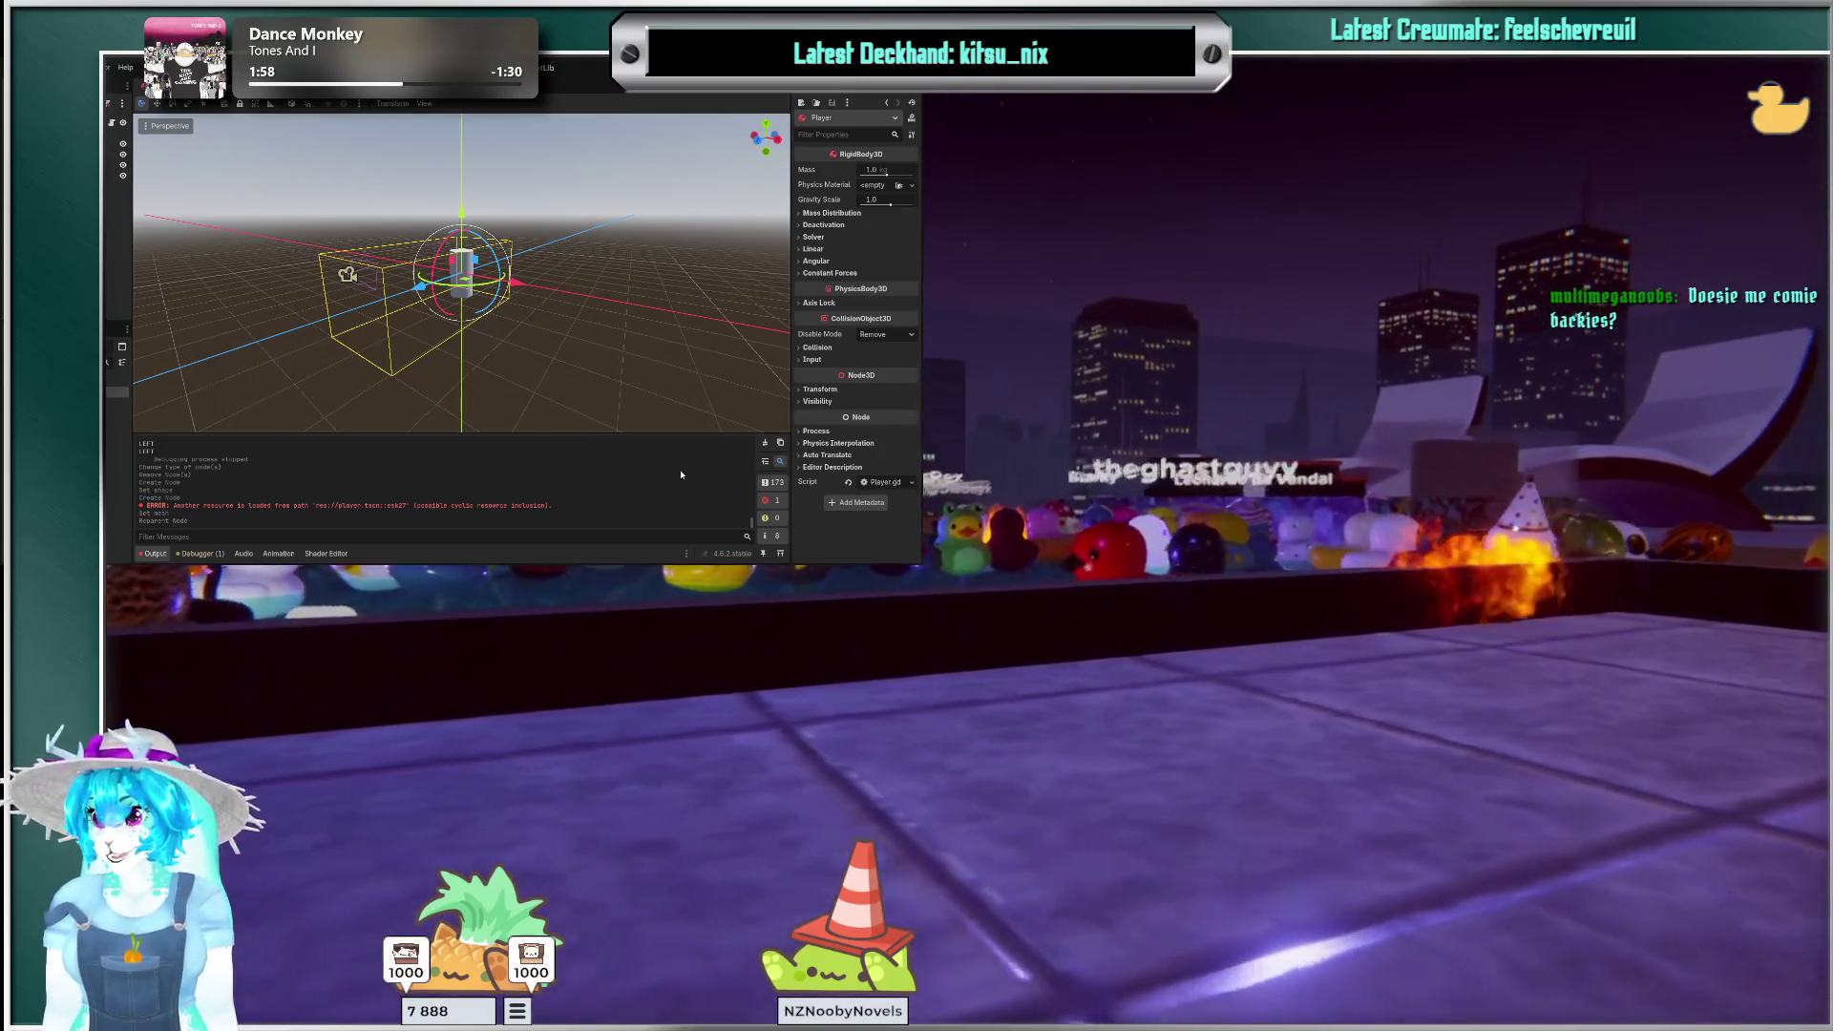
{"action": "left_click", "coordinate": [817, 388]}
{"action": "scroll", "coordinate": [815, 385], "scroll_direction": "down", "scroll_amount": 2}
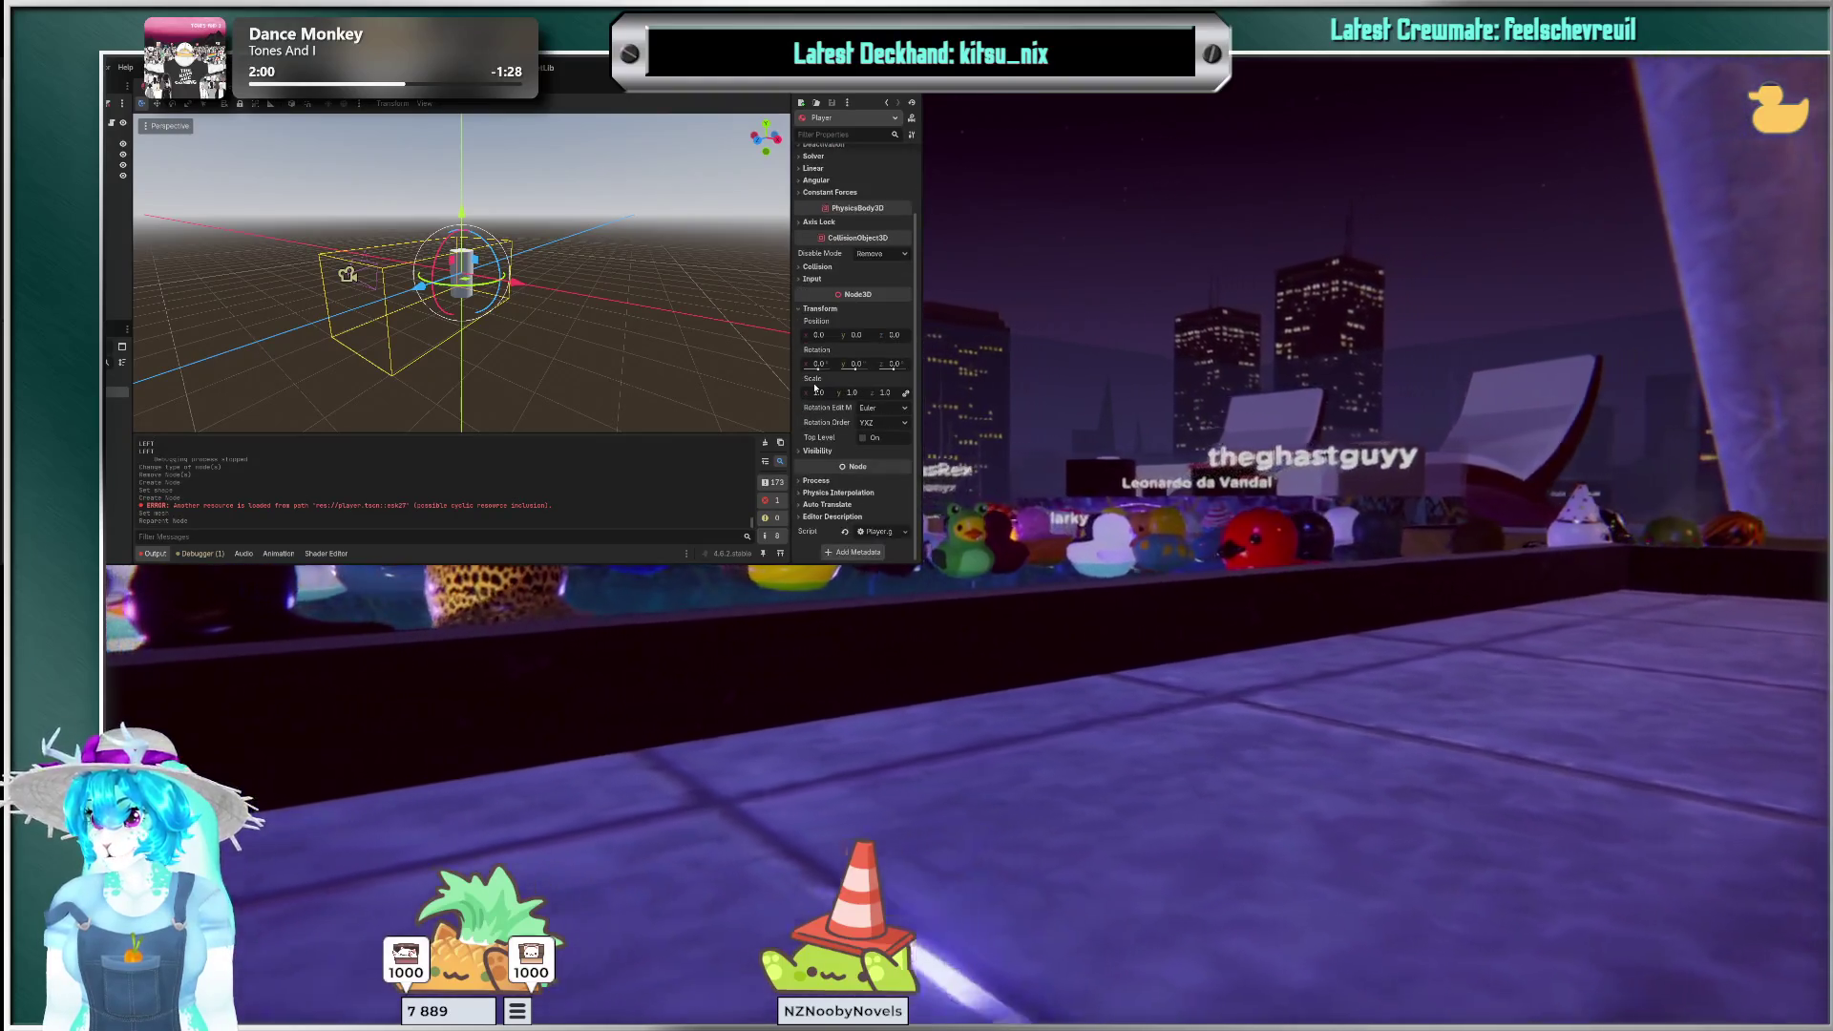
{"action": "left_click", "coordinate": [819, 308]}
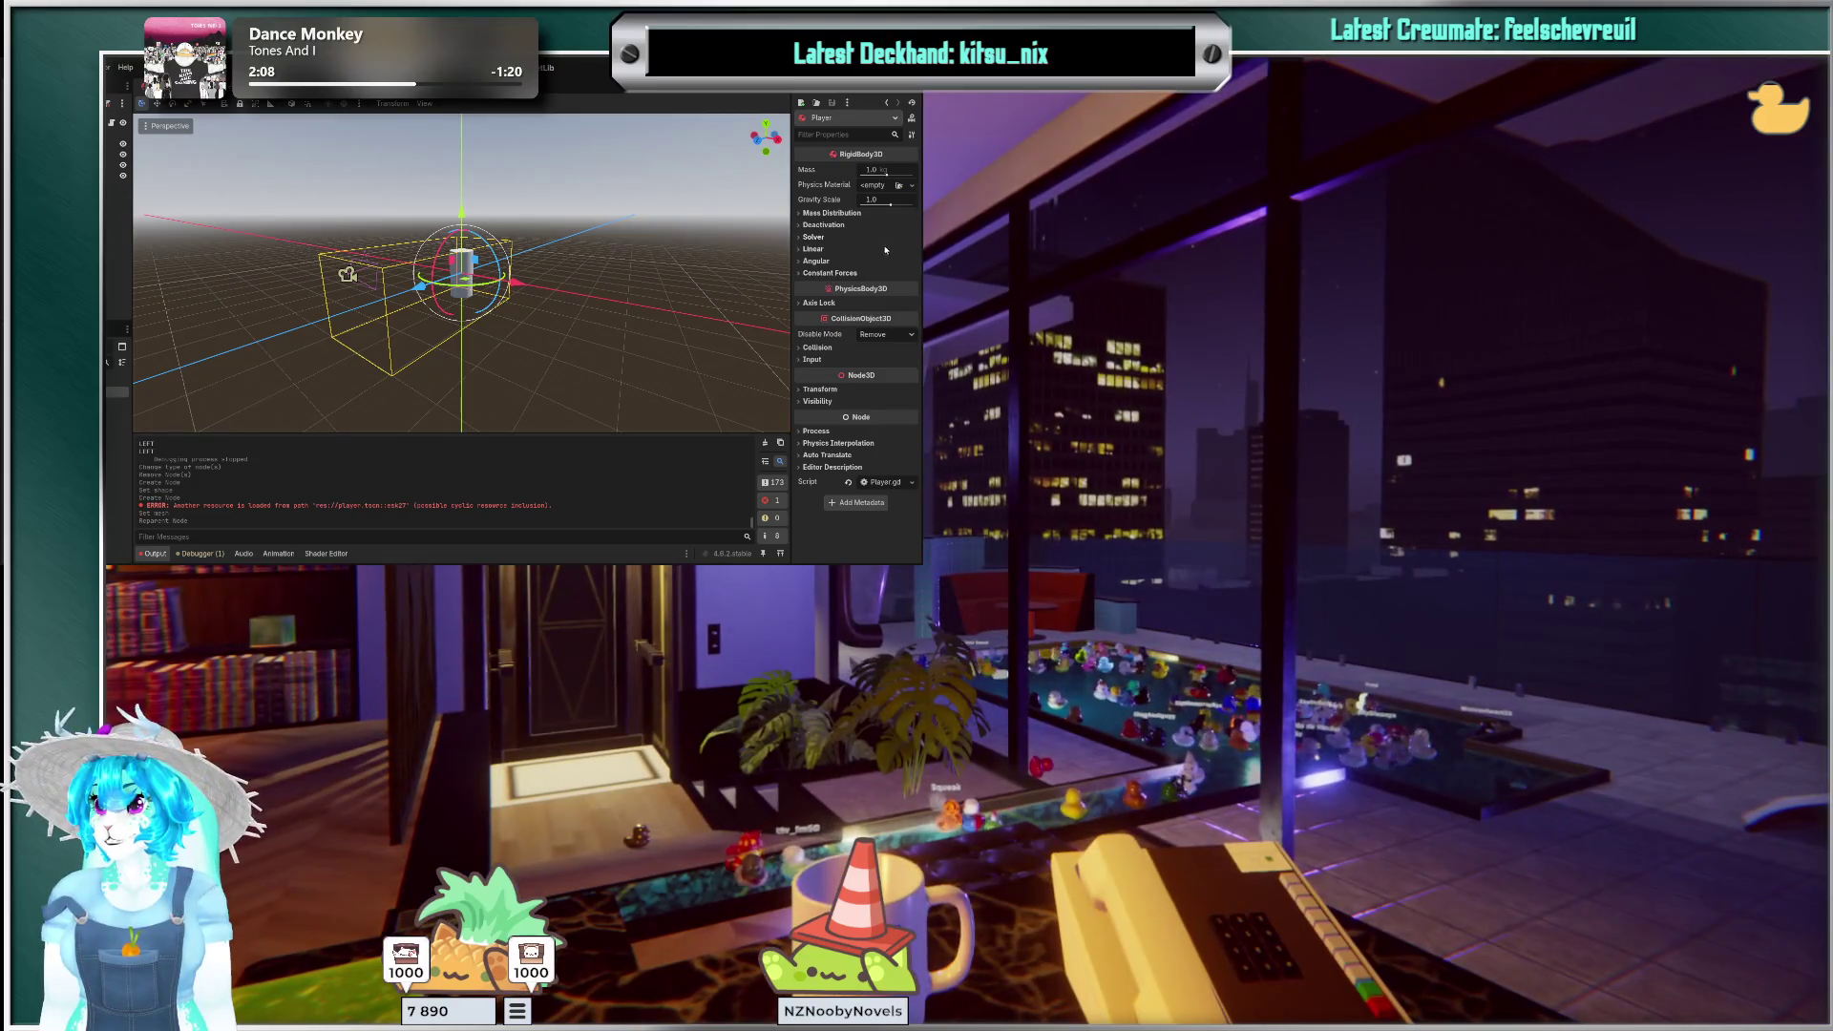
{"action": "left_click", "coordinate": [821, 303]}
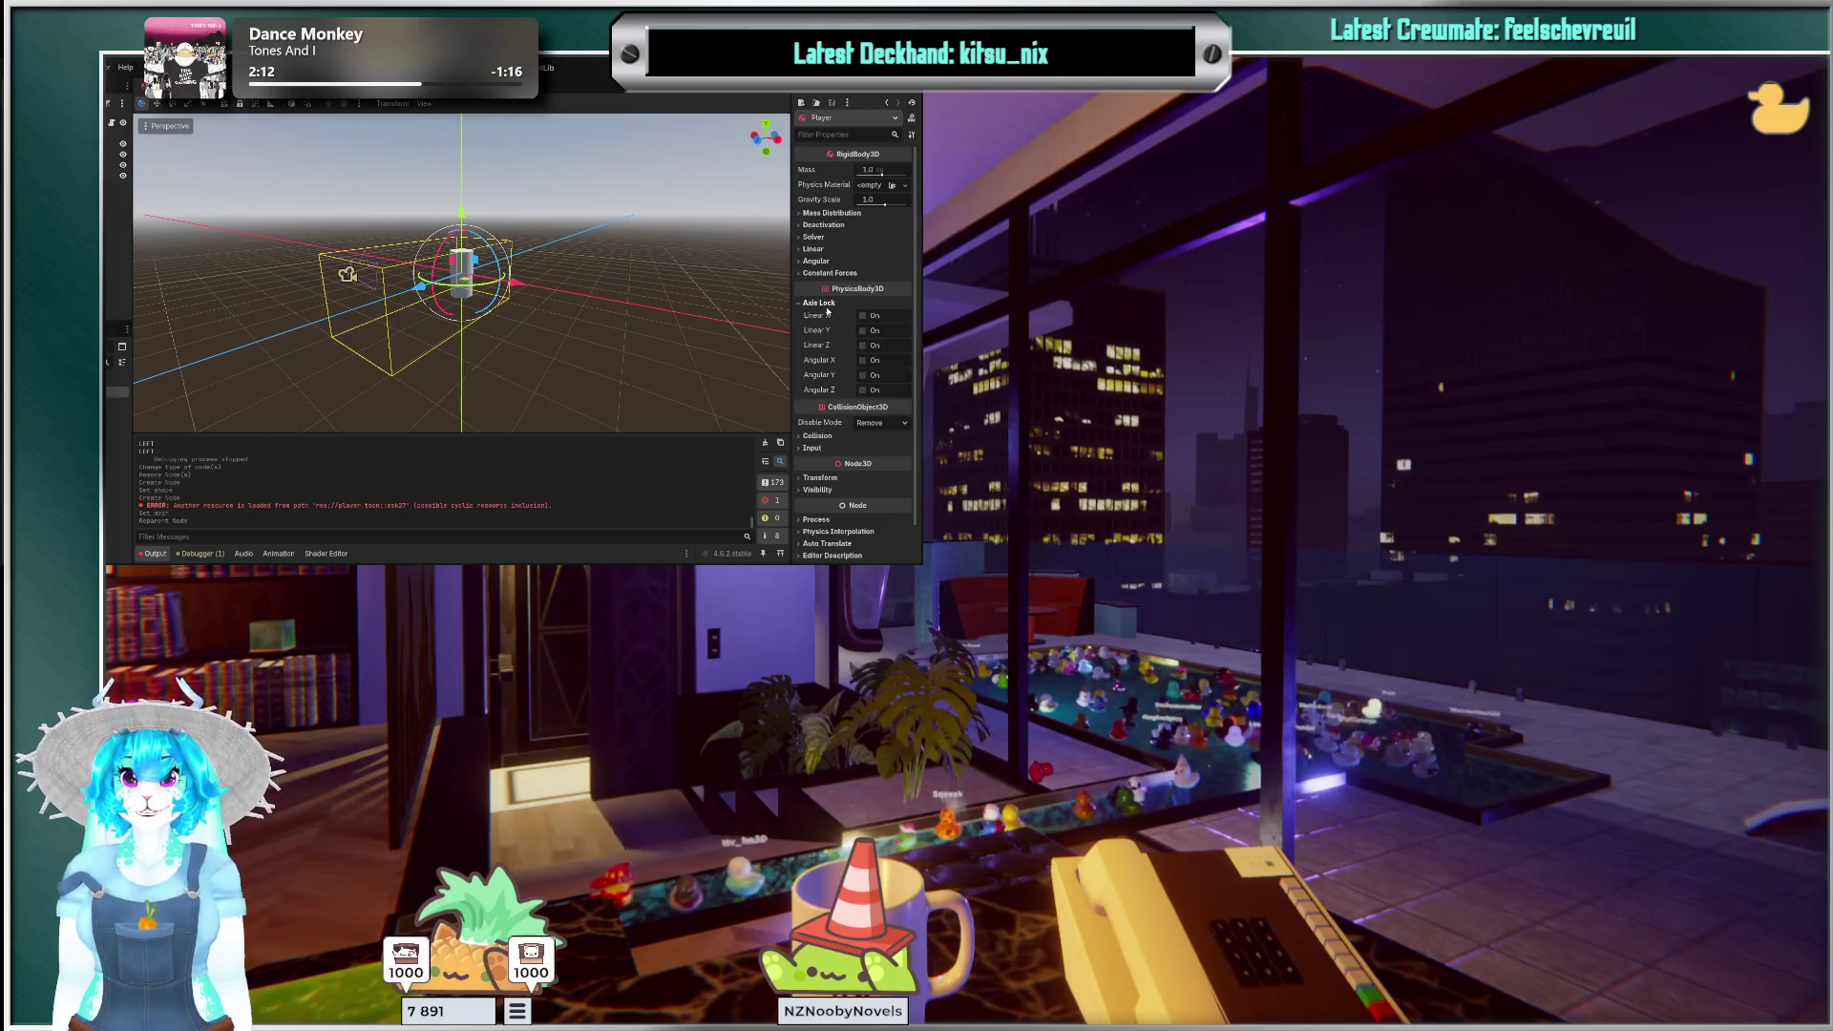
- Tick the Player's Linear X, Linear Z and Angular Y axis locks
{"action": "left_click", "coordinate": [862, 315]}
{"action": "left_click", "coordinate": [862, 344]}
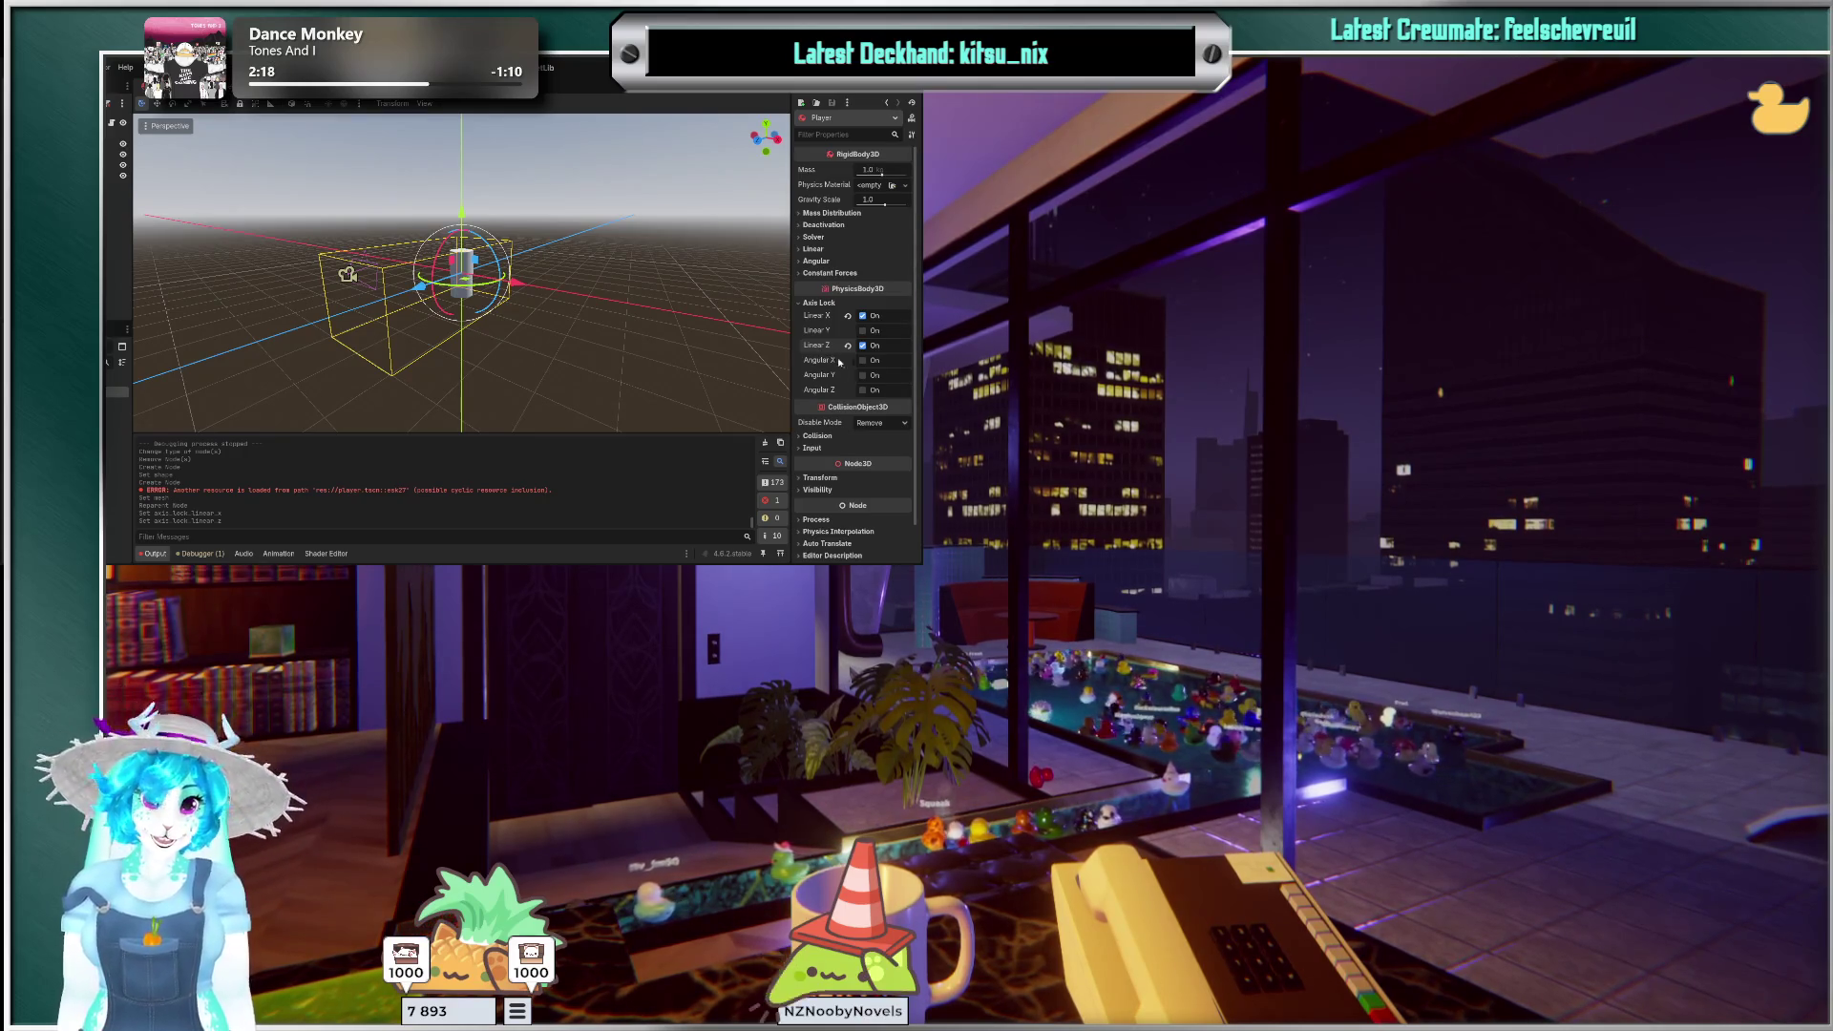
{"action": "left_click", "coordinate": [862, 375]}
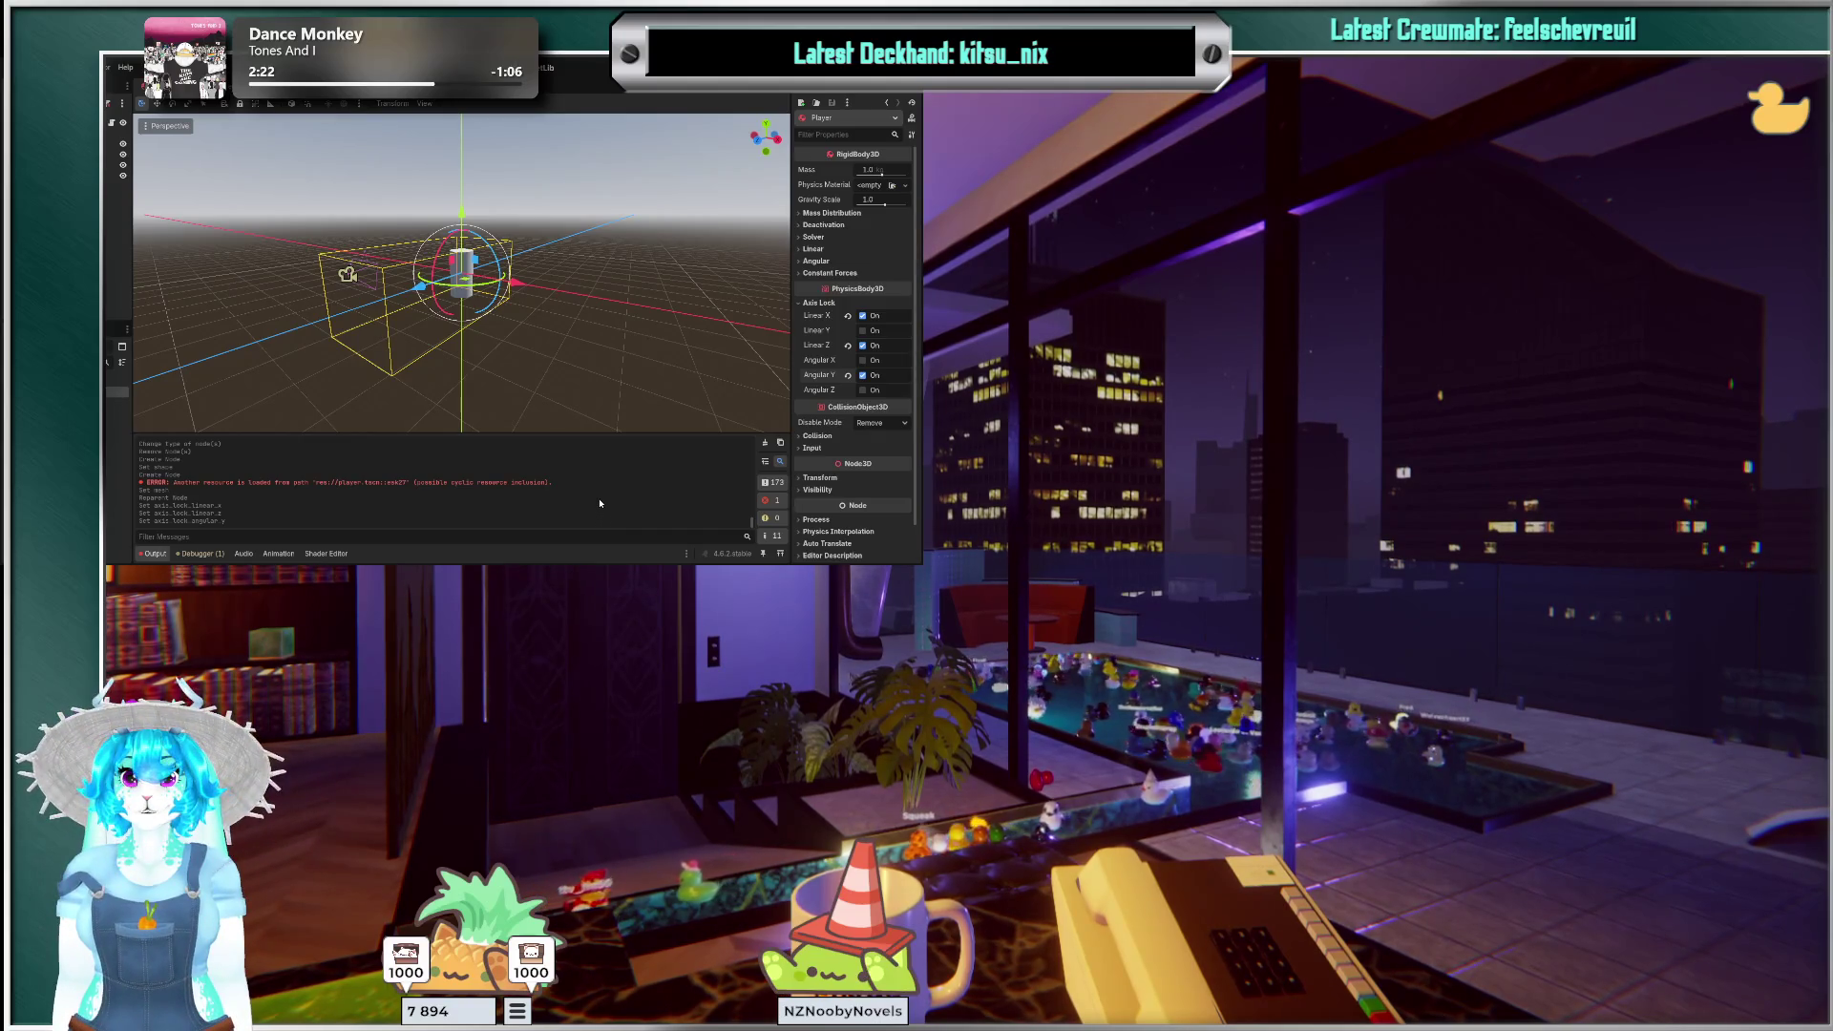
{"action": "left_click", "coordinate": [812, 303]}
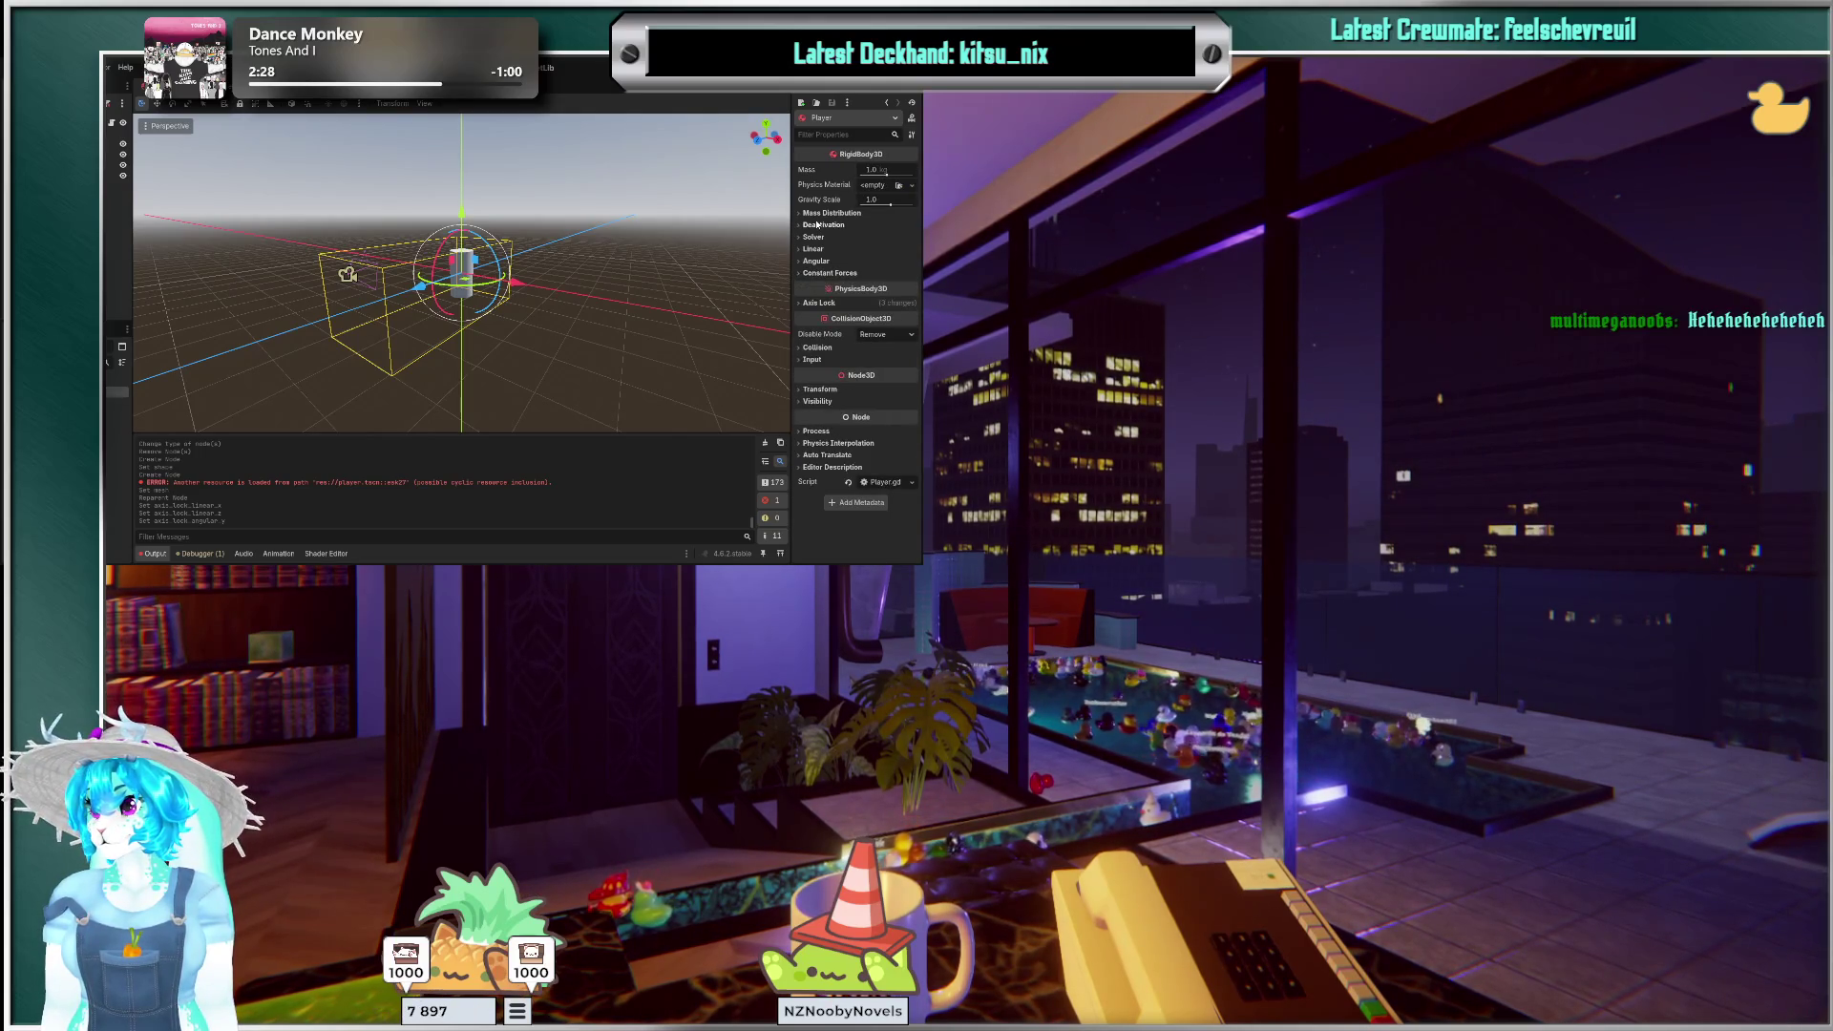
{"action": "left_click", "coordinate": [814, 249]}
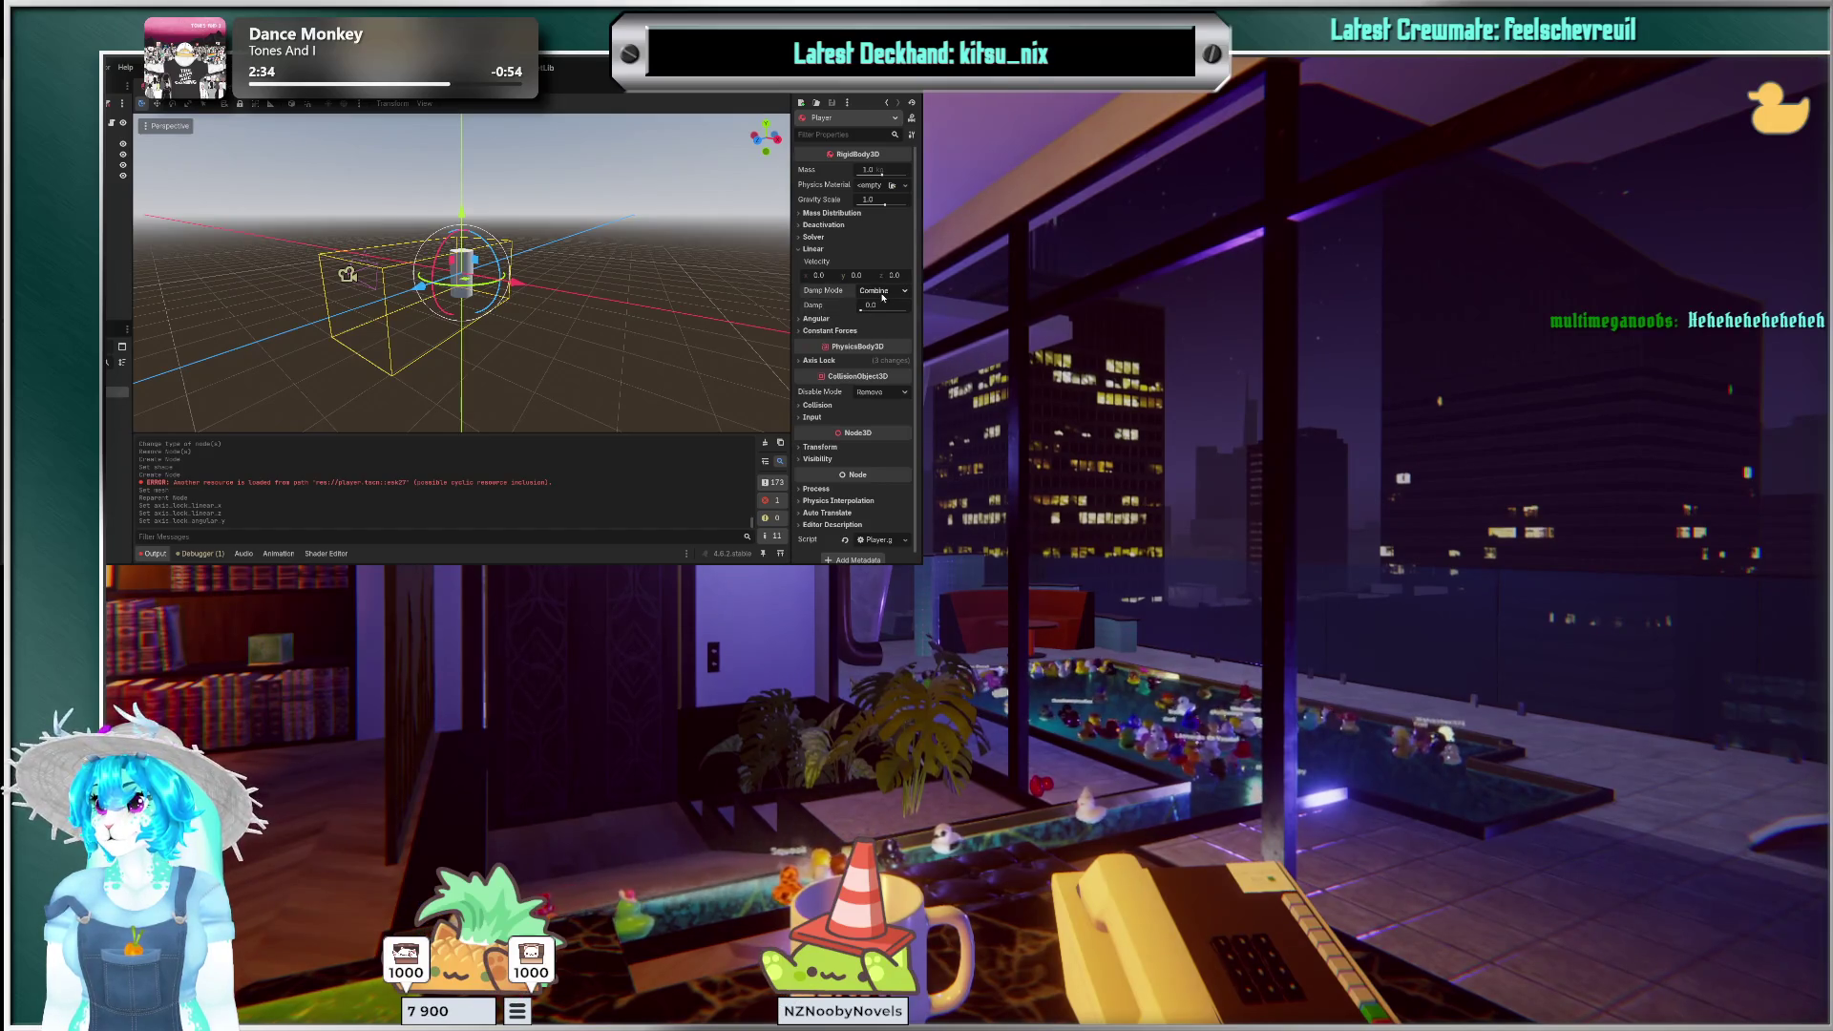
- Enter 1 as the Player's Linear Damp and 3 as its Angular Damp
{"action": "left_click_drag", "start_coordinate": [860, 311], "coordinate": [864, 312]}
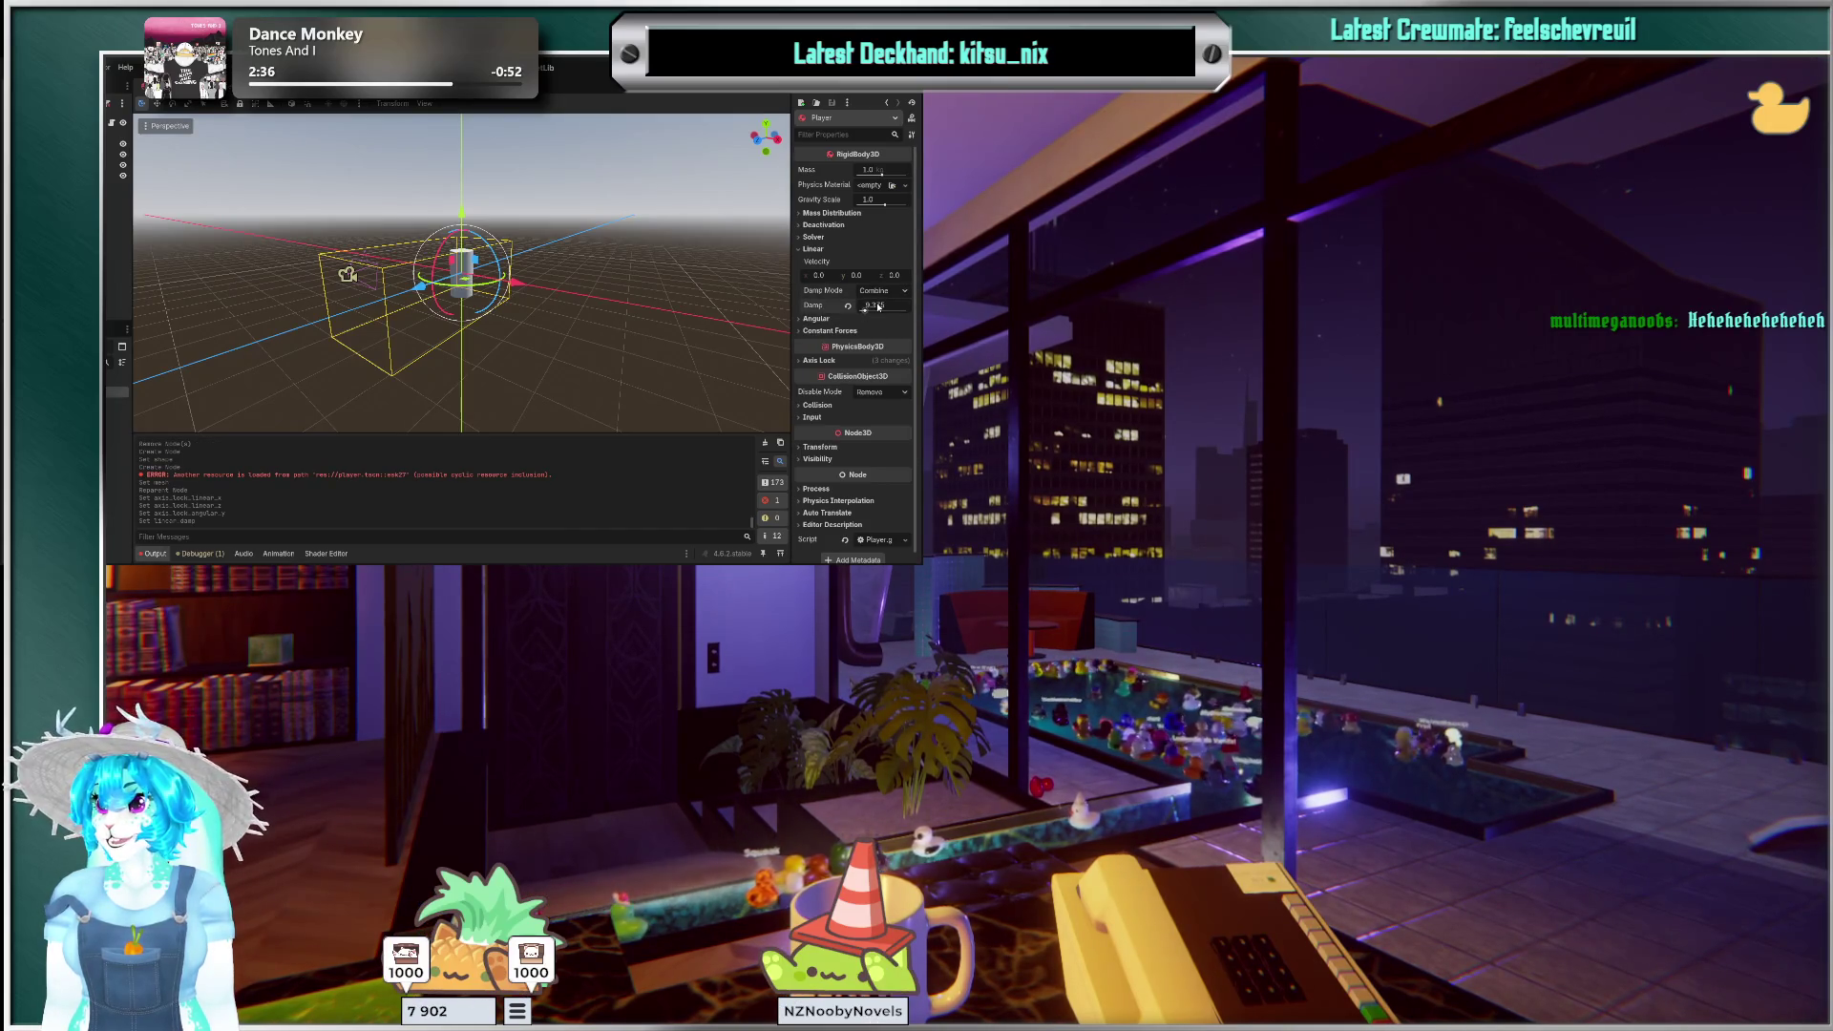
{"action": "type", "text": "1"}
{"action": "key", "text": "Return"}
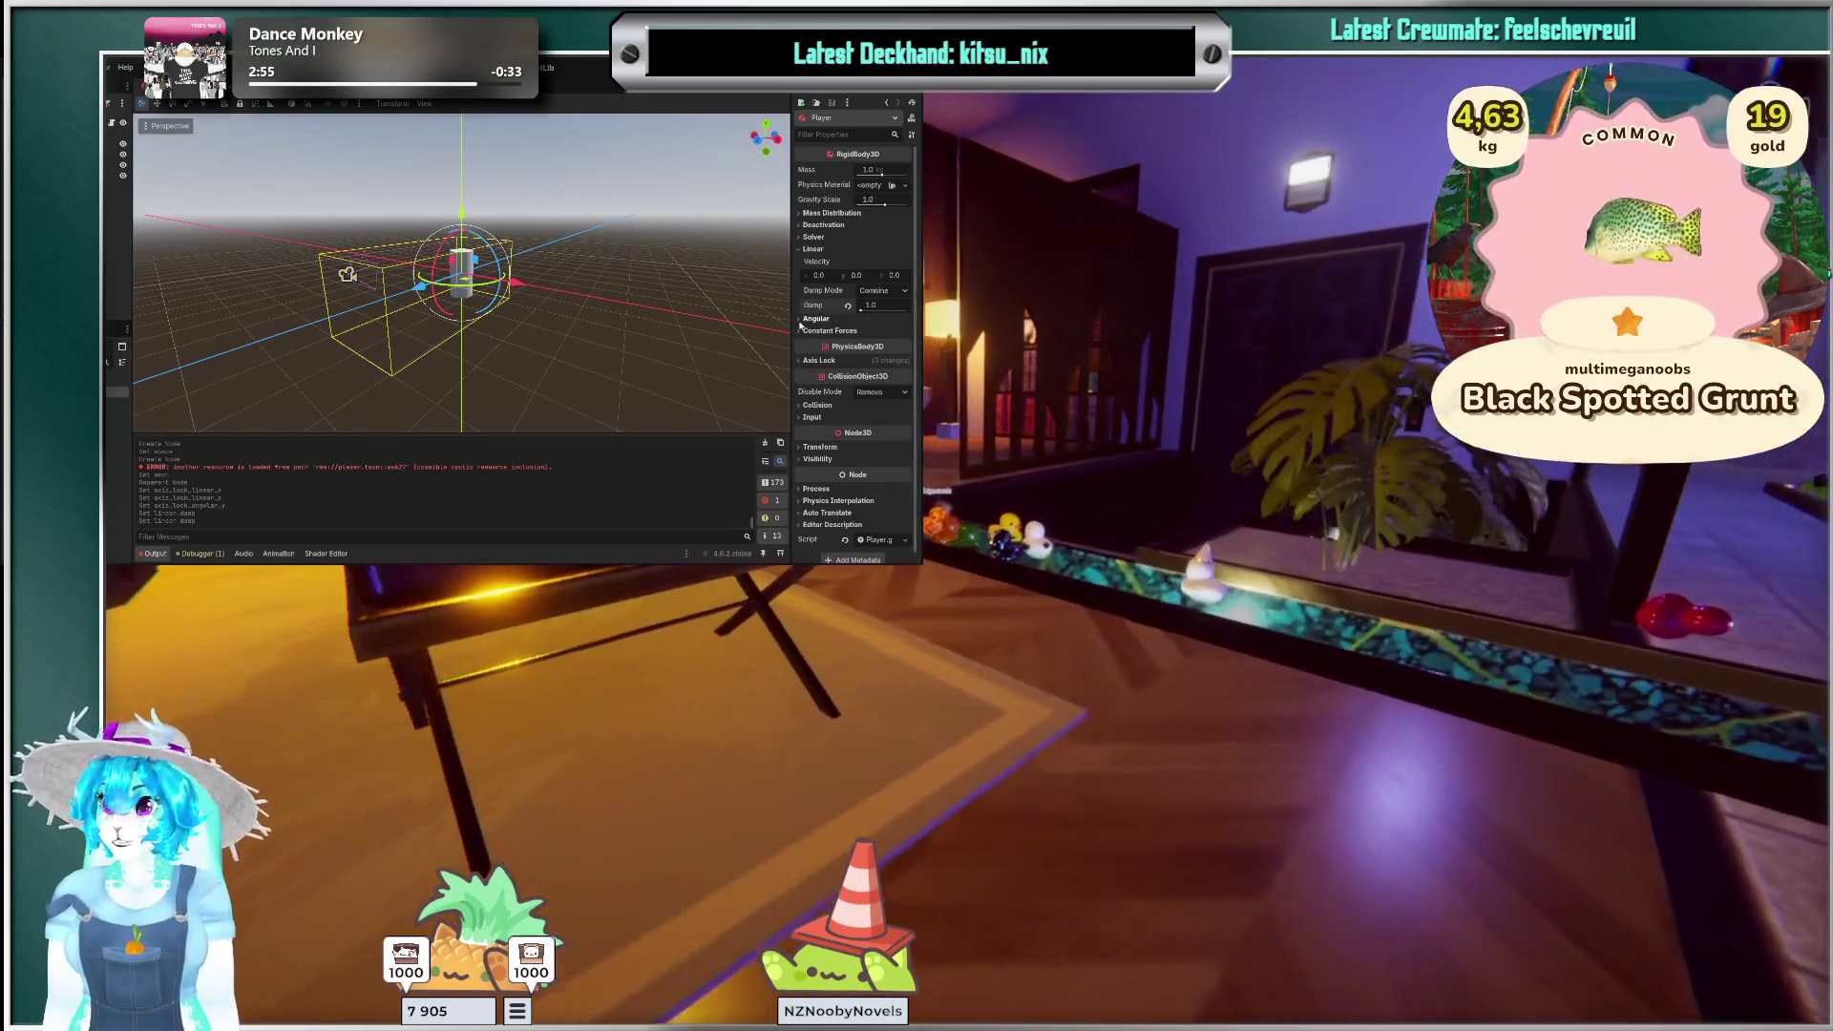
{"action": "left_click", "coordinate": [802, 321]}
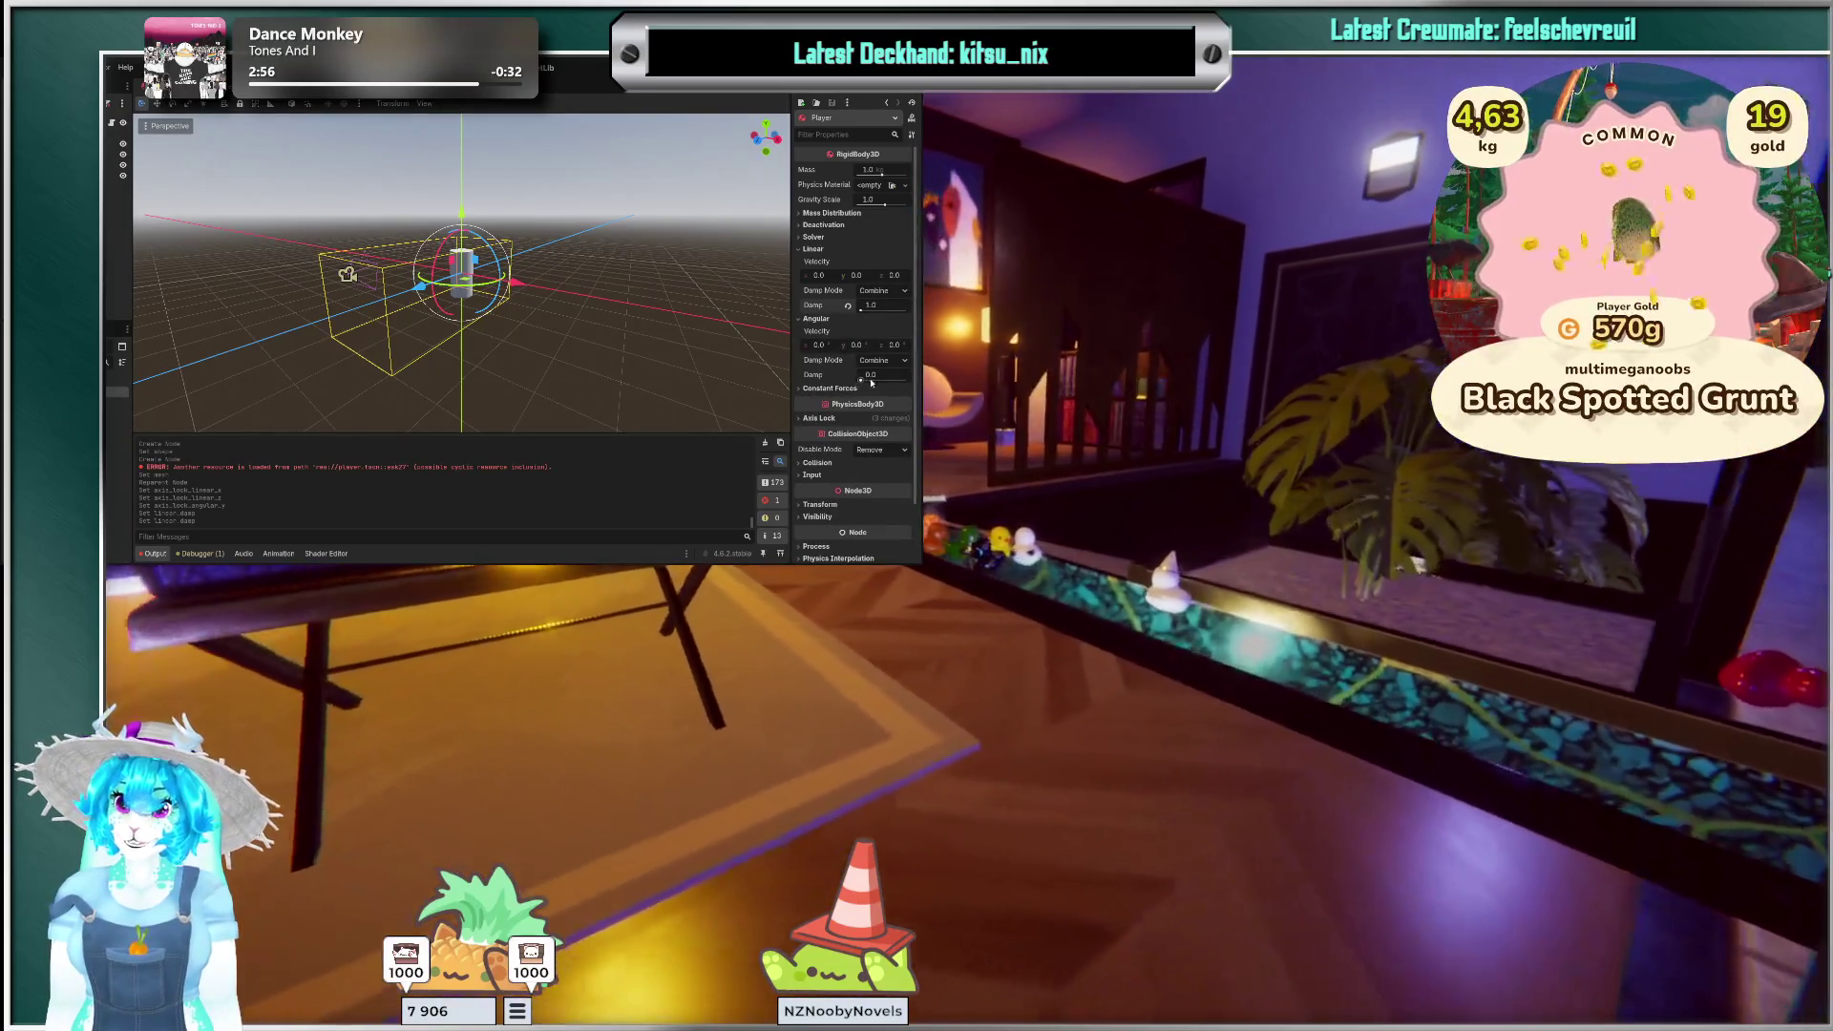
{"action": "left_click", "coordinate": [872, 375]}
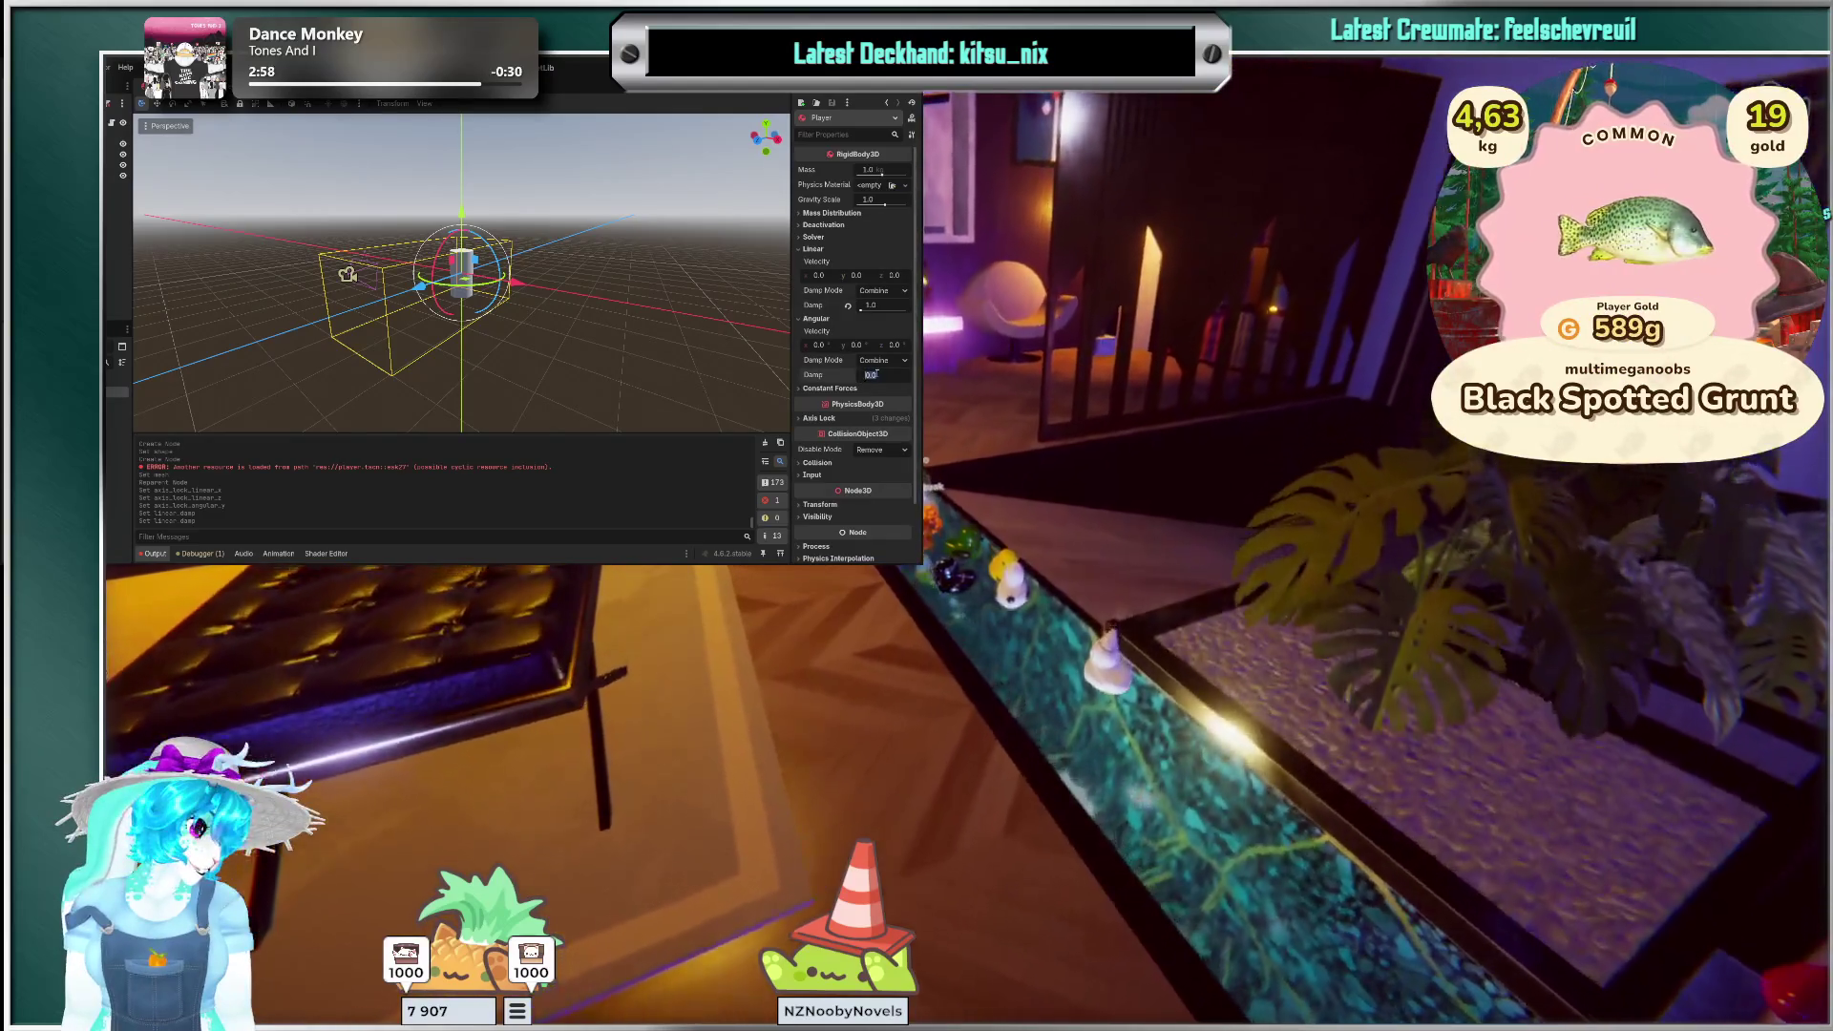
{"action": "type", "text": "3"}
{"action": "key", "text": "Return"}
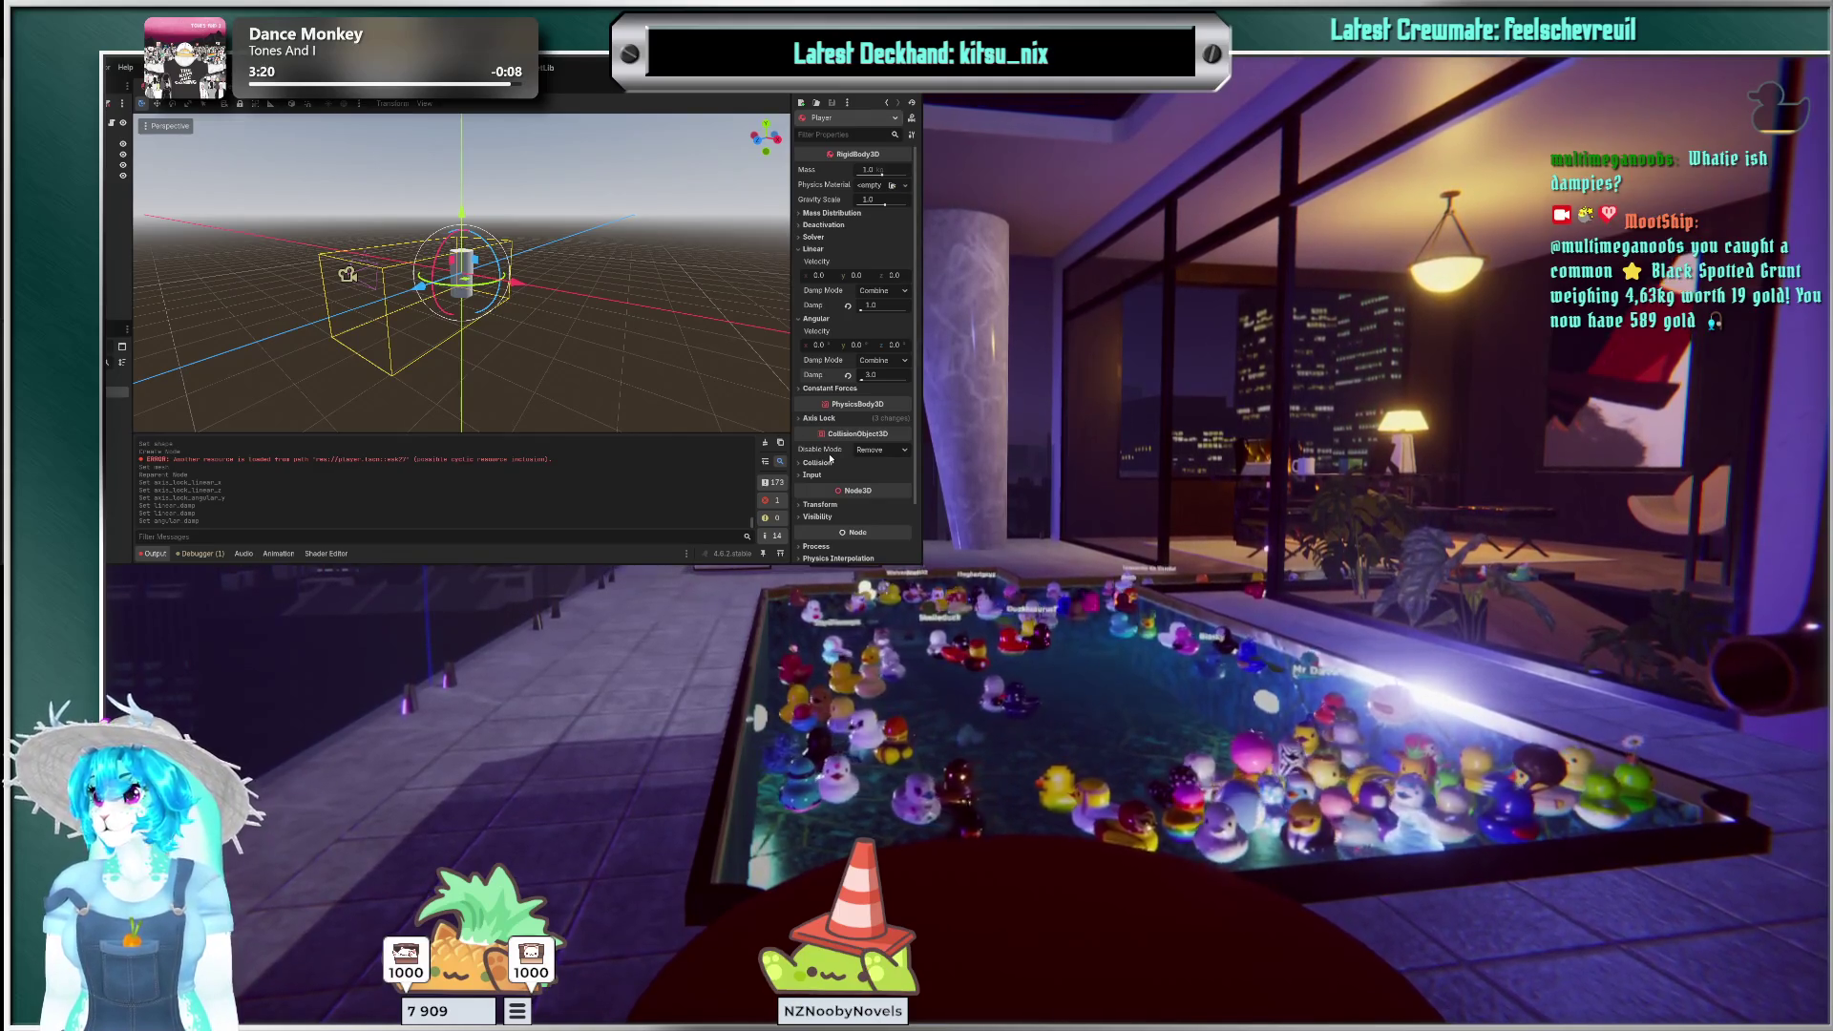
- Deselect the Player node by picking empty space in the 3D viewport
{"action": "left_click", "coordinate": [149, 256]}
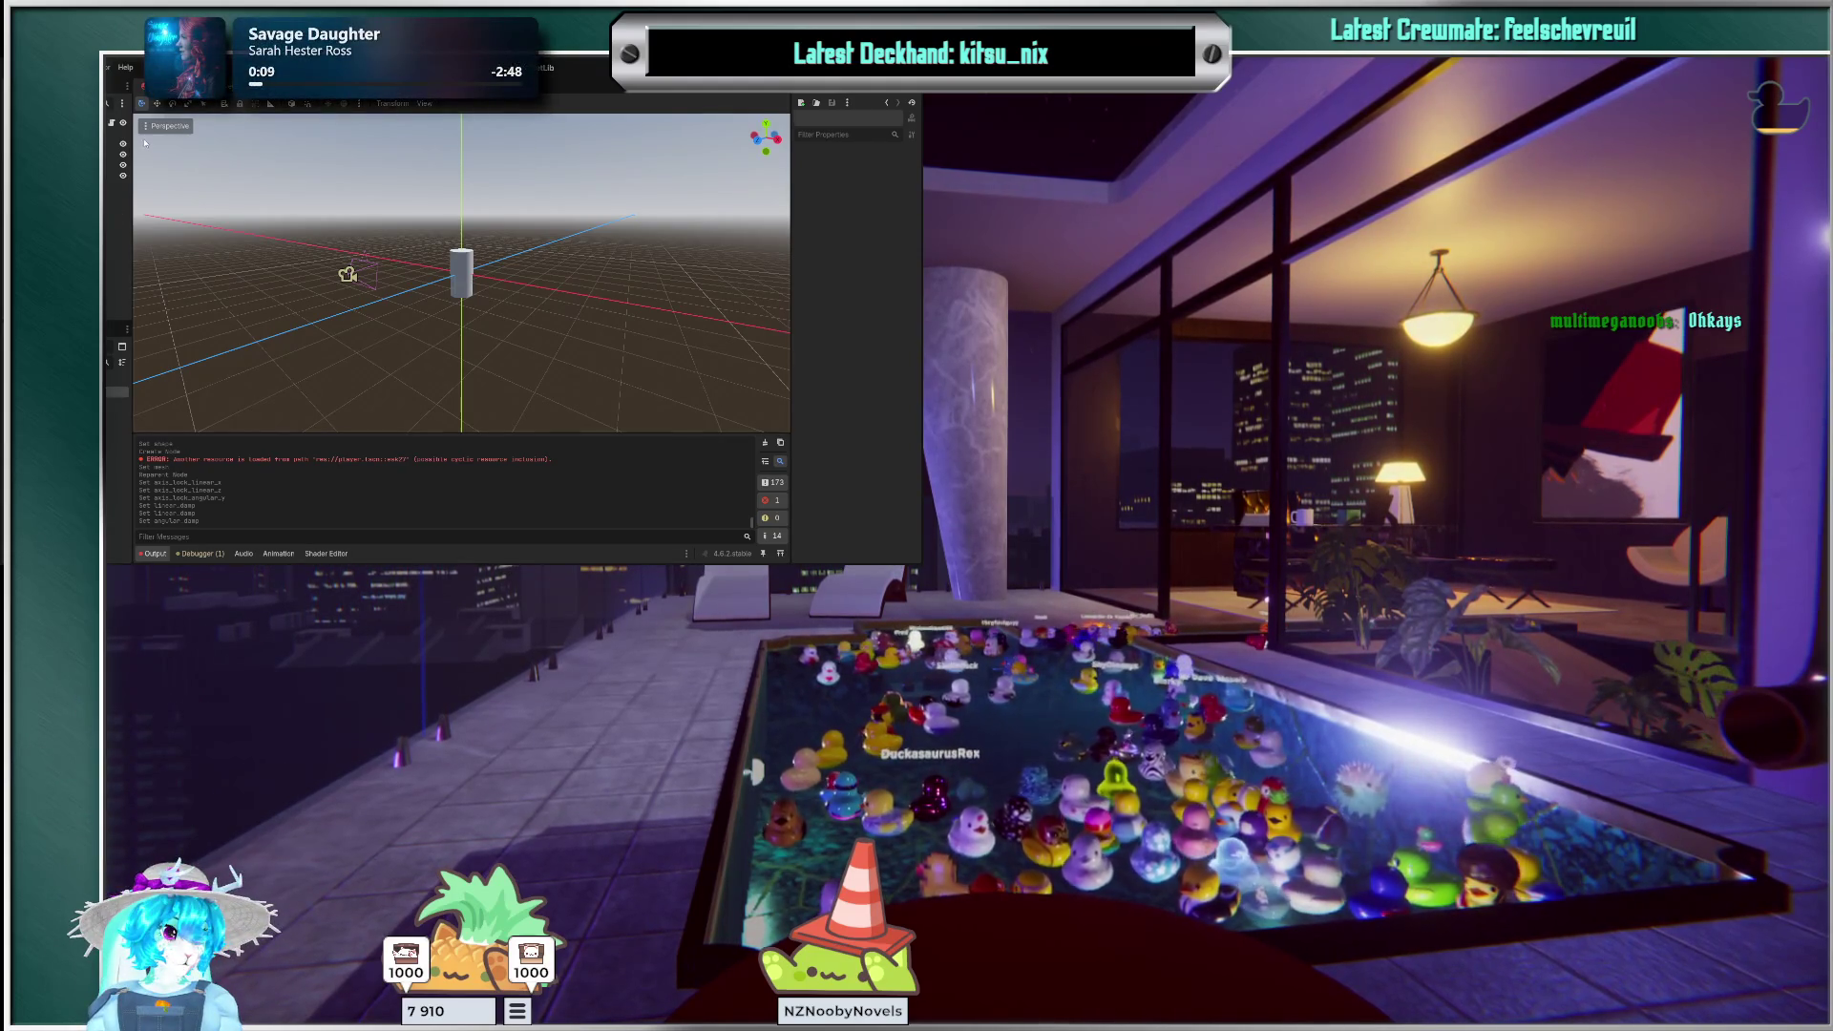
- In Player.gd, replace the print("UP") line with an apply_central_force call
{"action": "key", "text": "ctrl+F3"}
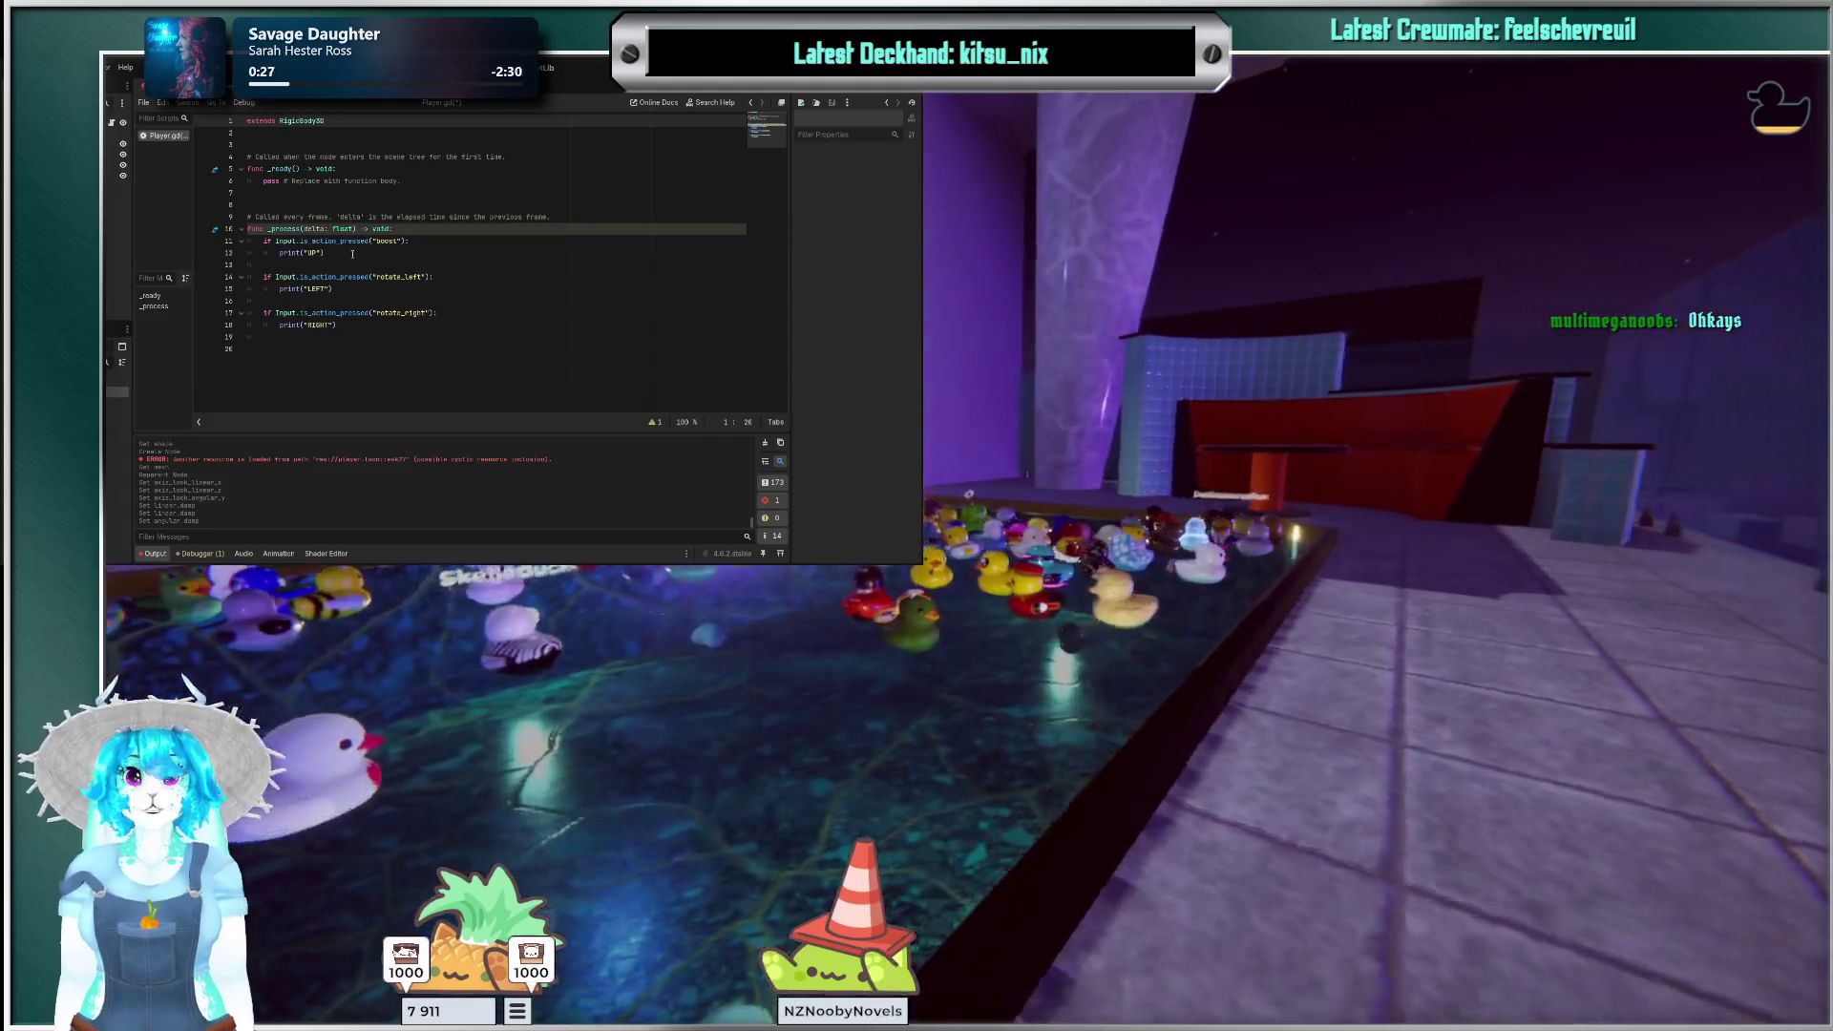
{"action": "triple_click", "coordinate": [352, 254]}
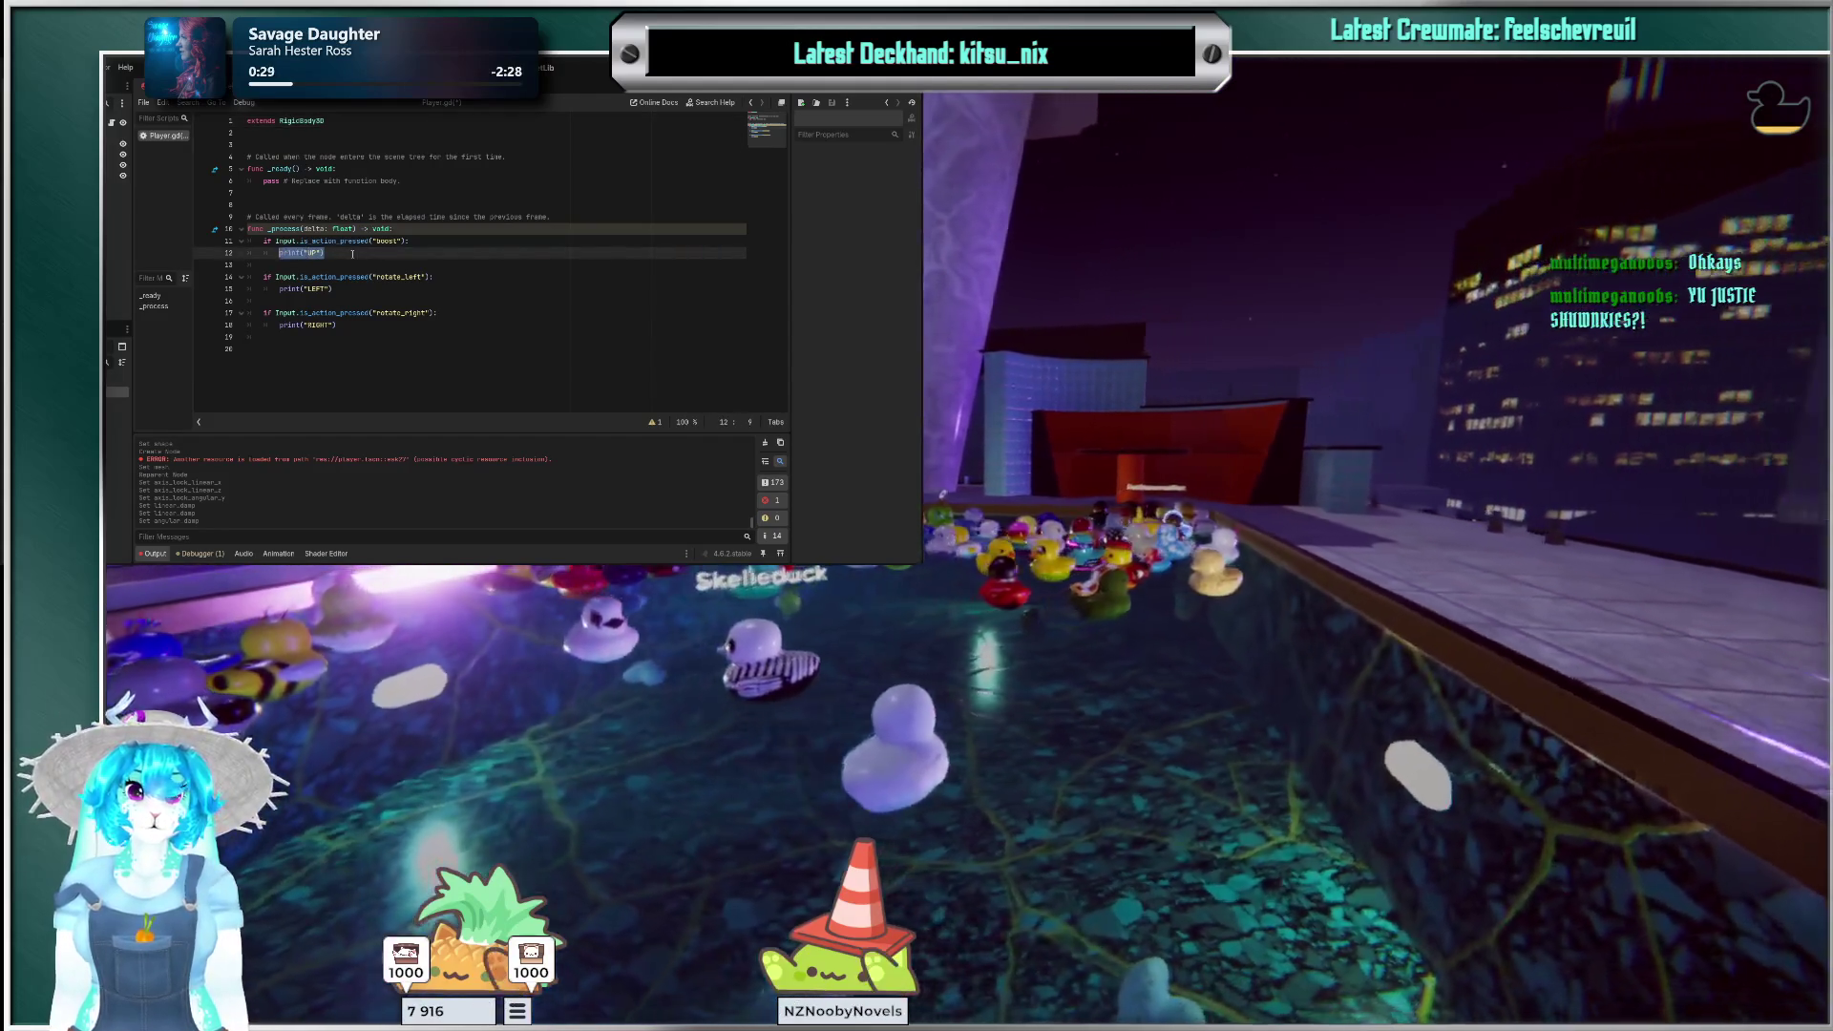
{"action": "type", "text": "apply_"}
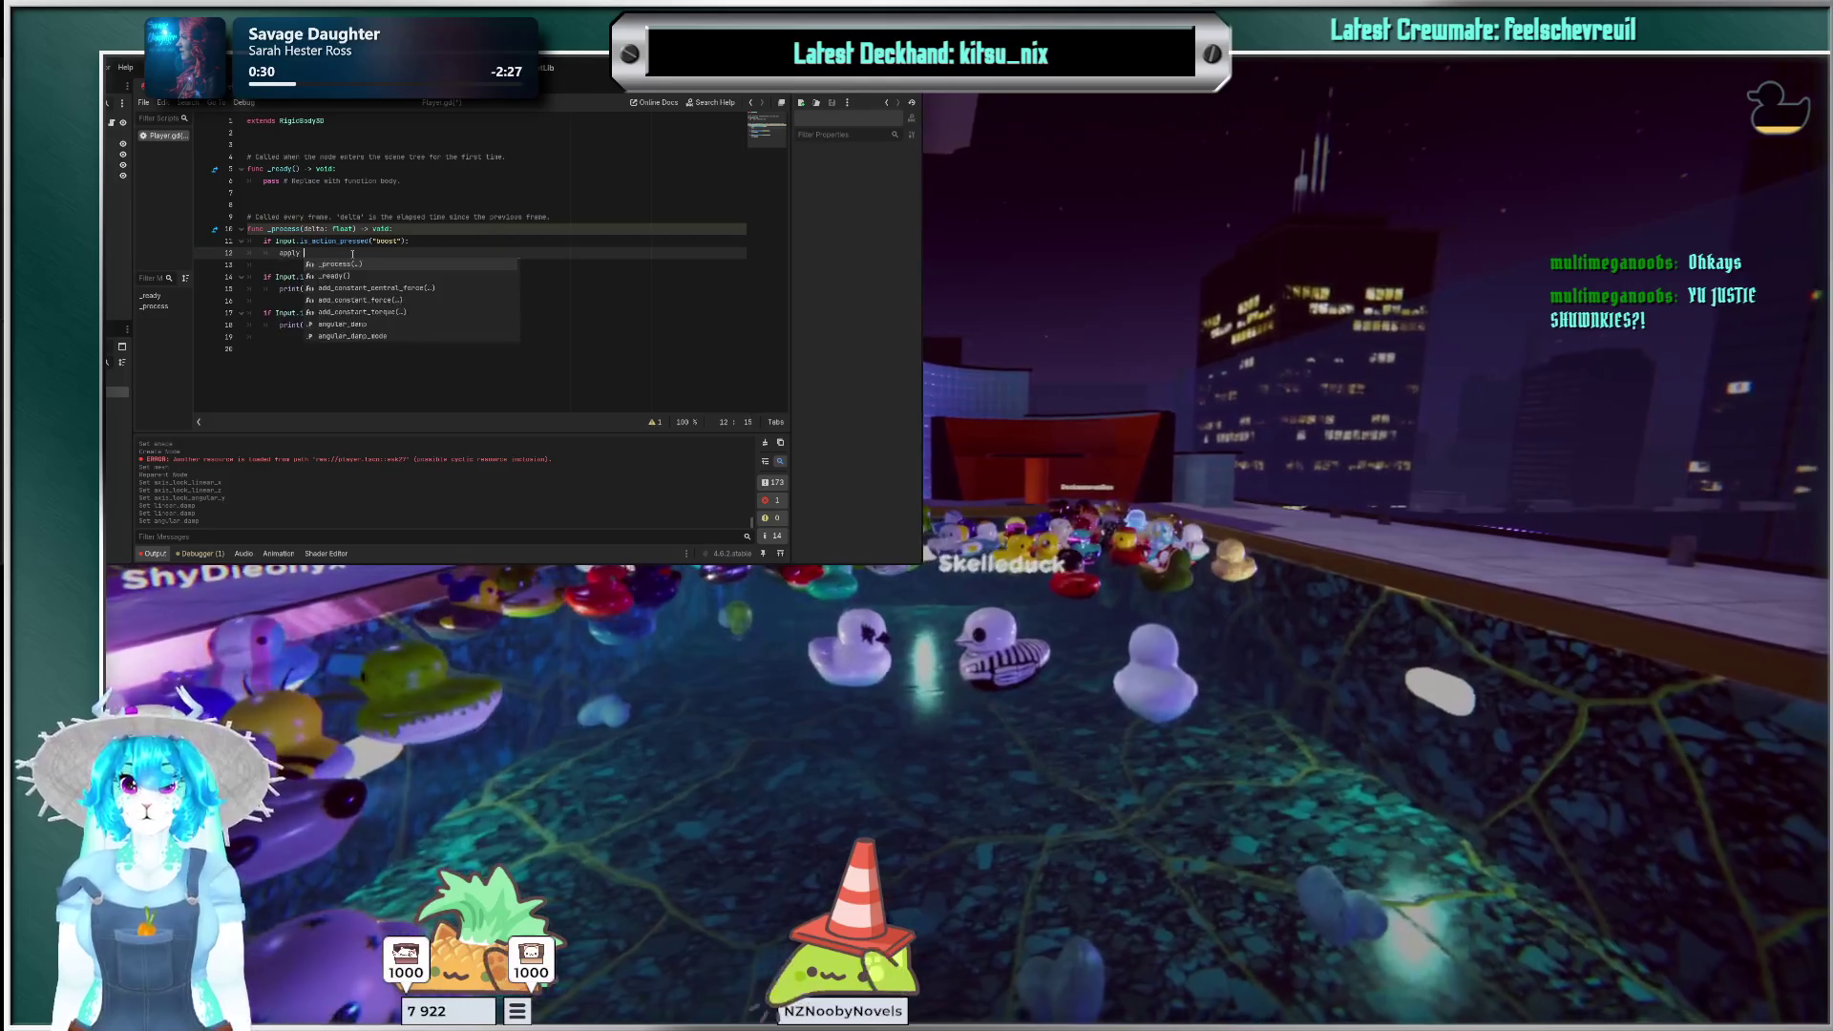
{"action": "key", "text": "BackSpace"}
{"action": "type", "text": "_"}
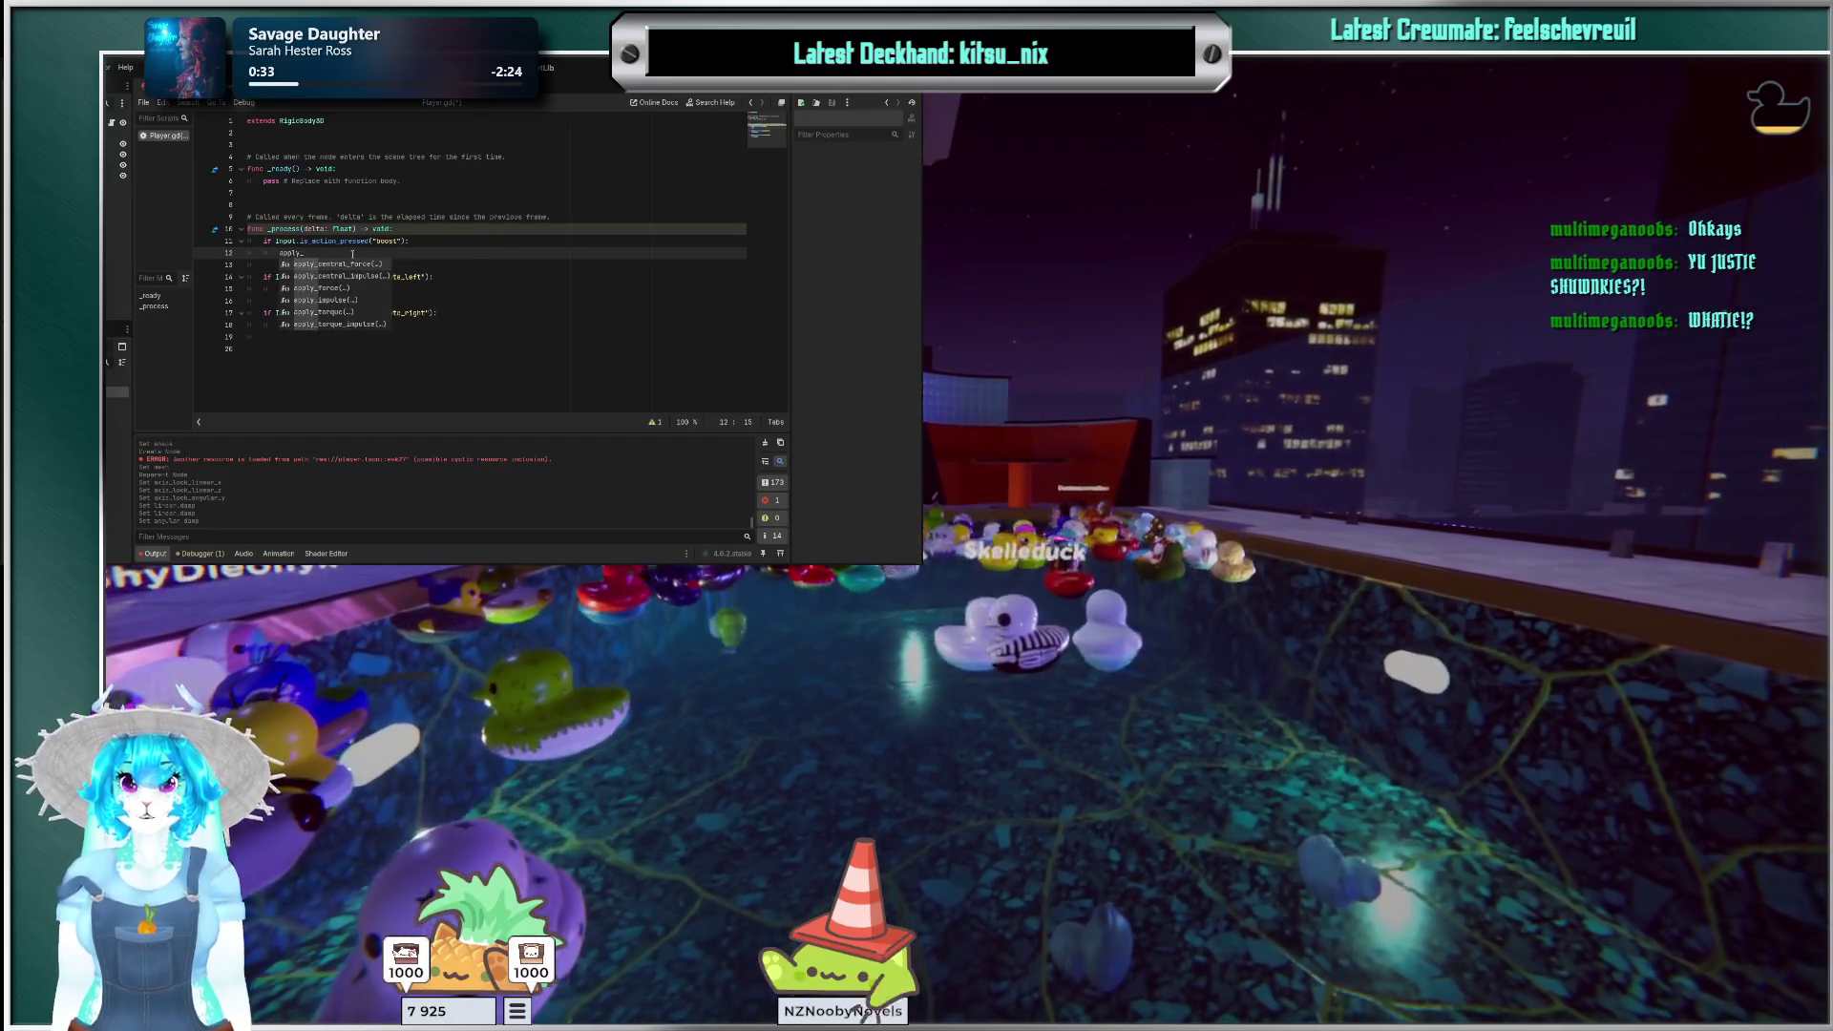
{"action": "key", "text": "Return"}
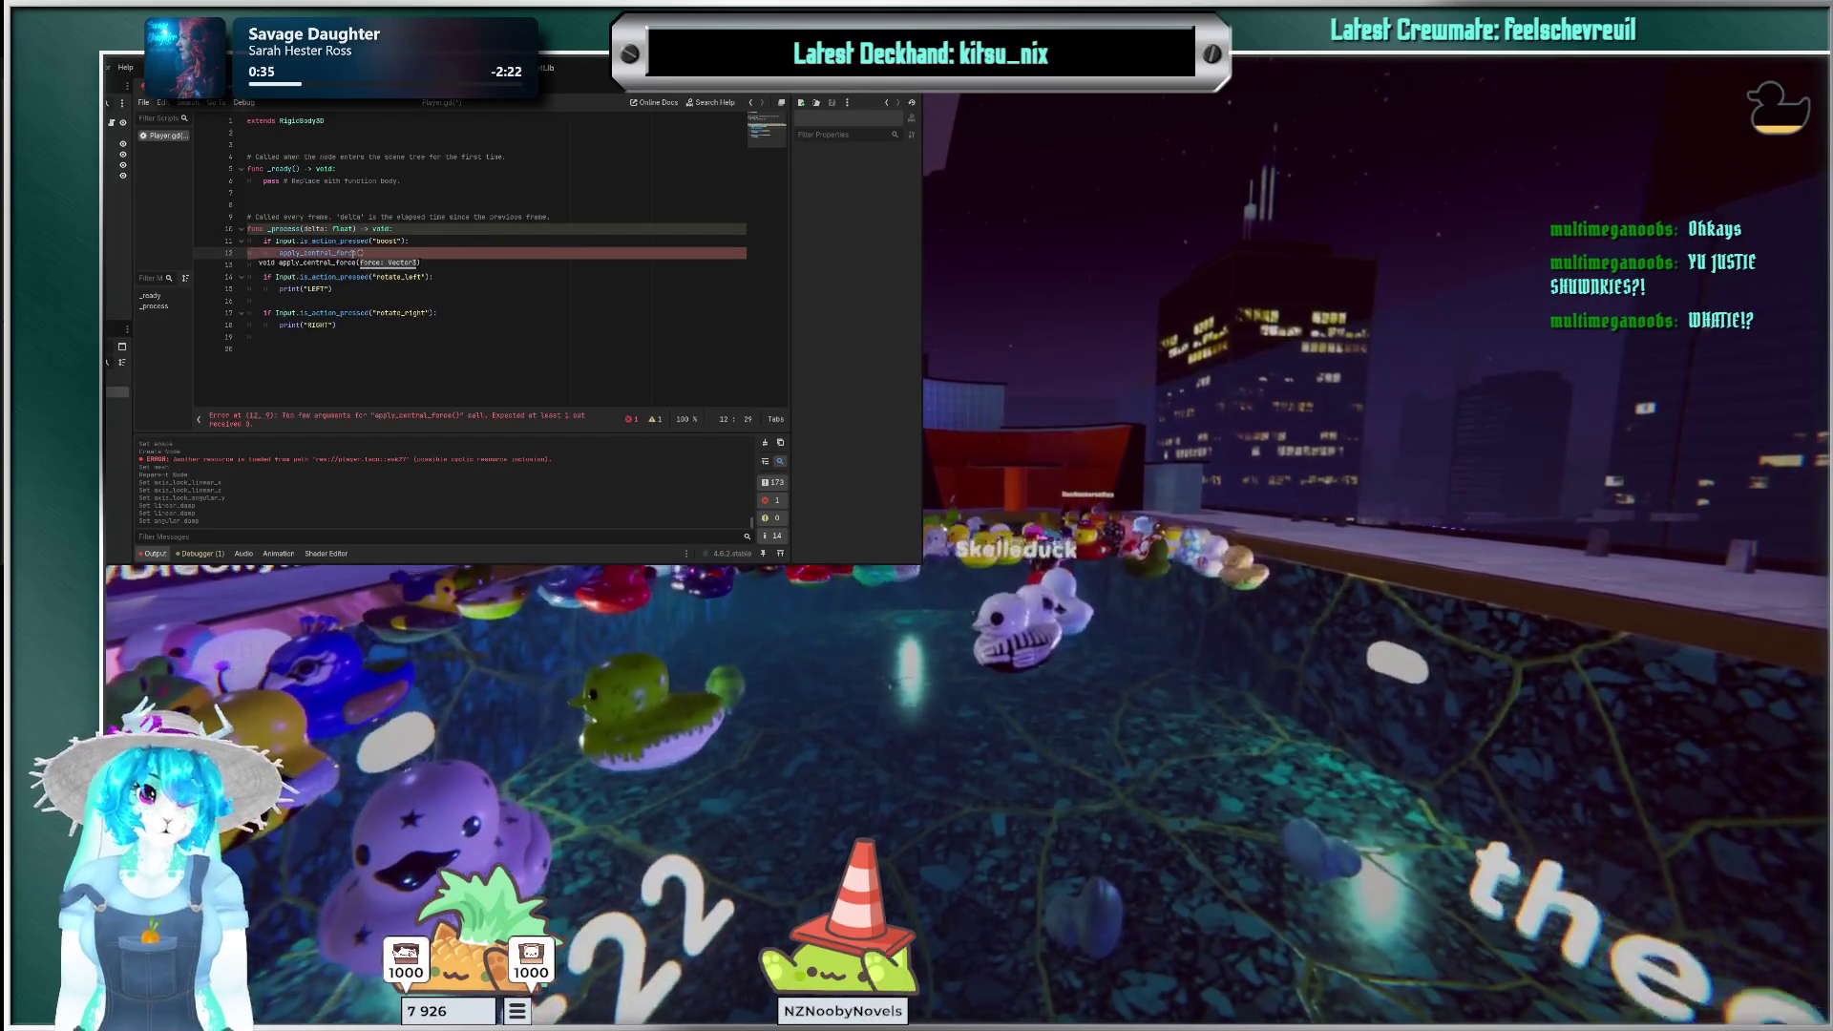
- Complete the force argument as Vector3.UP * delta * 1000.0
{"action": "type", "text": "Vect"}
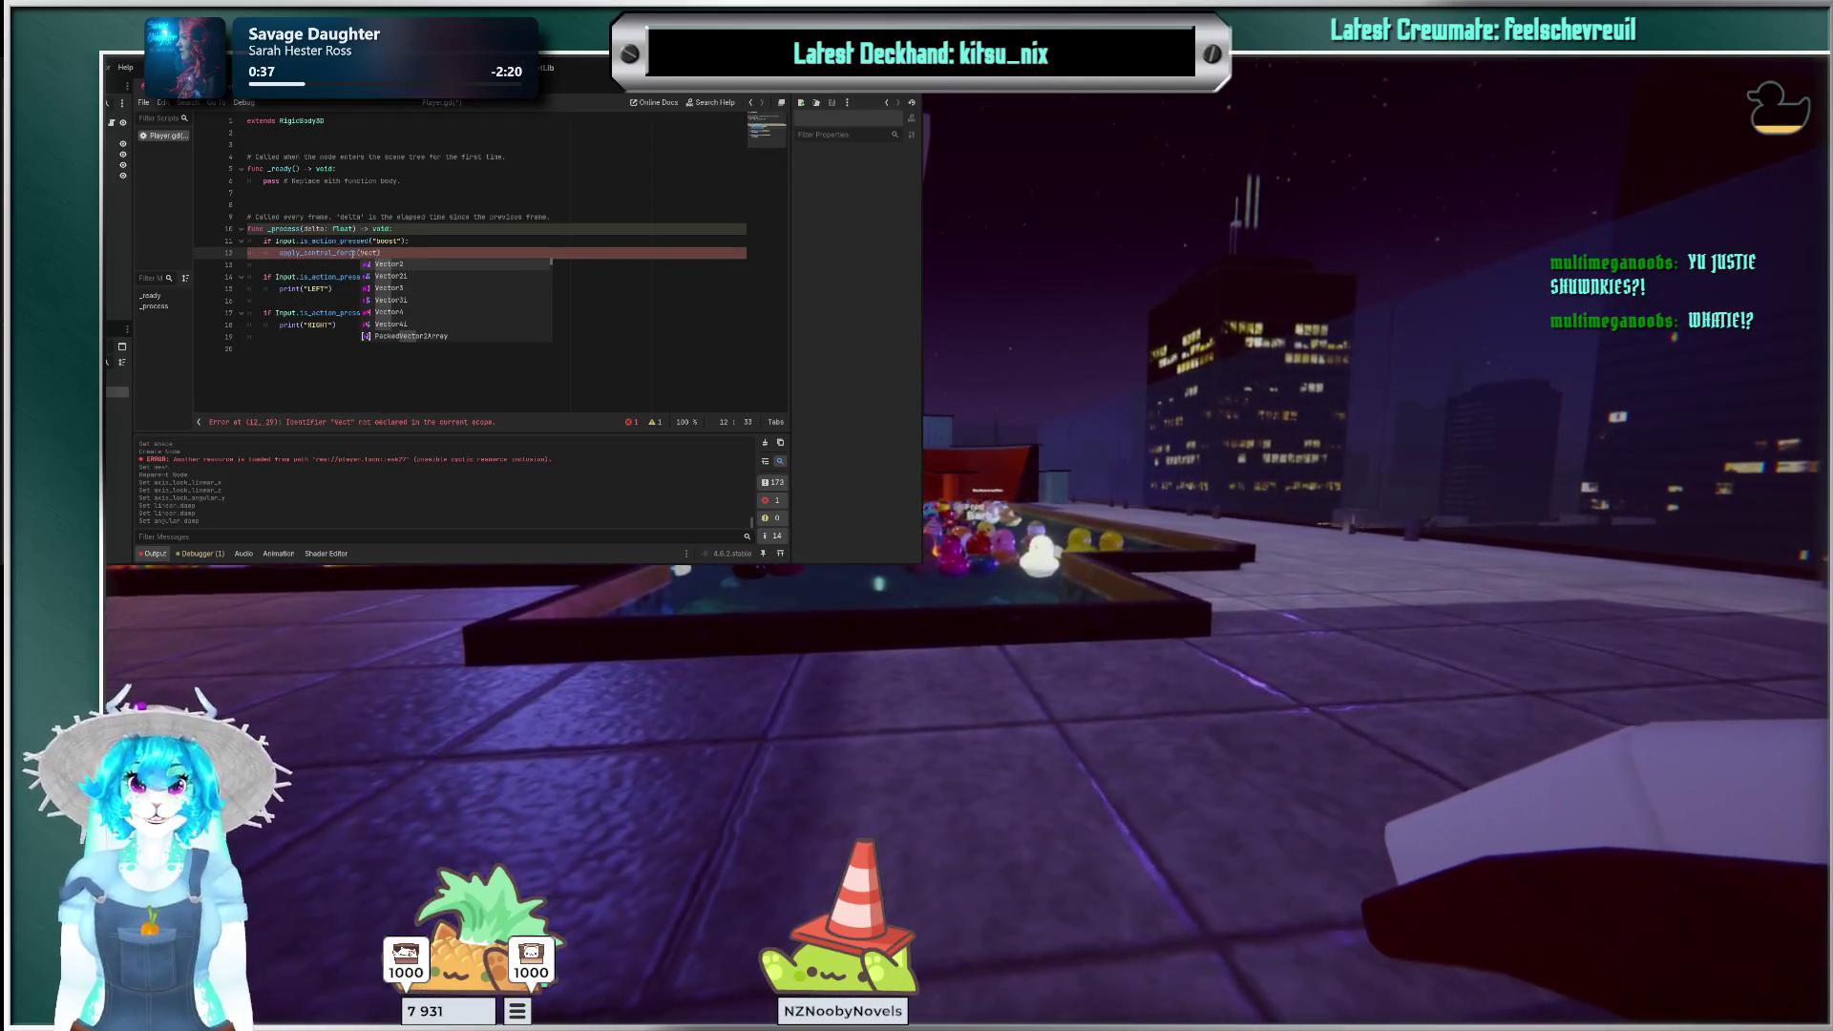
{"action": "key", "text": "Down"}
{"action": "key", "text": "Return"}
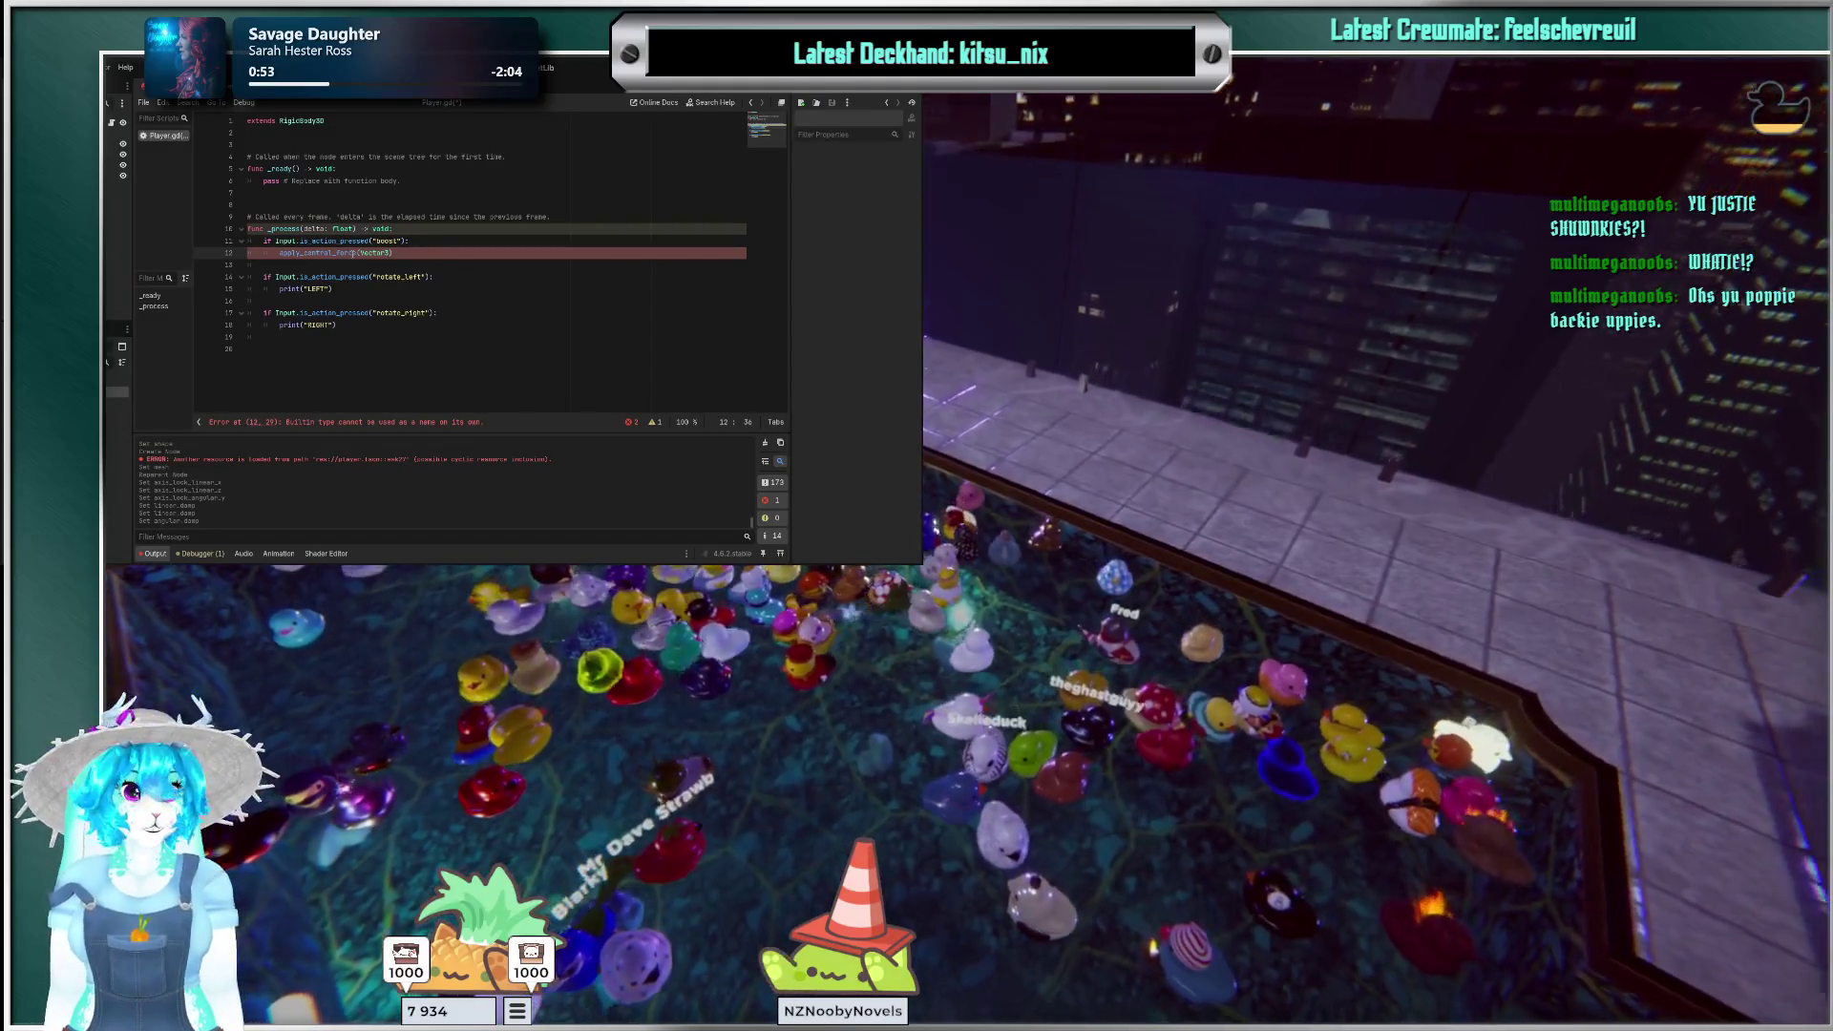
{"action": "type", "text": ".UP"}
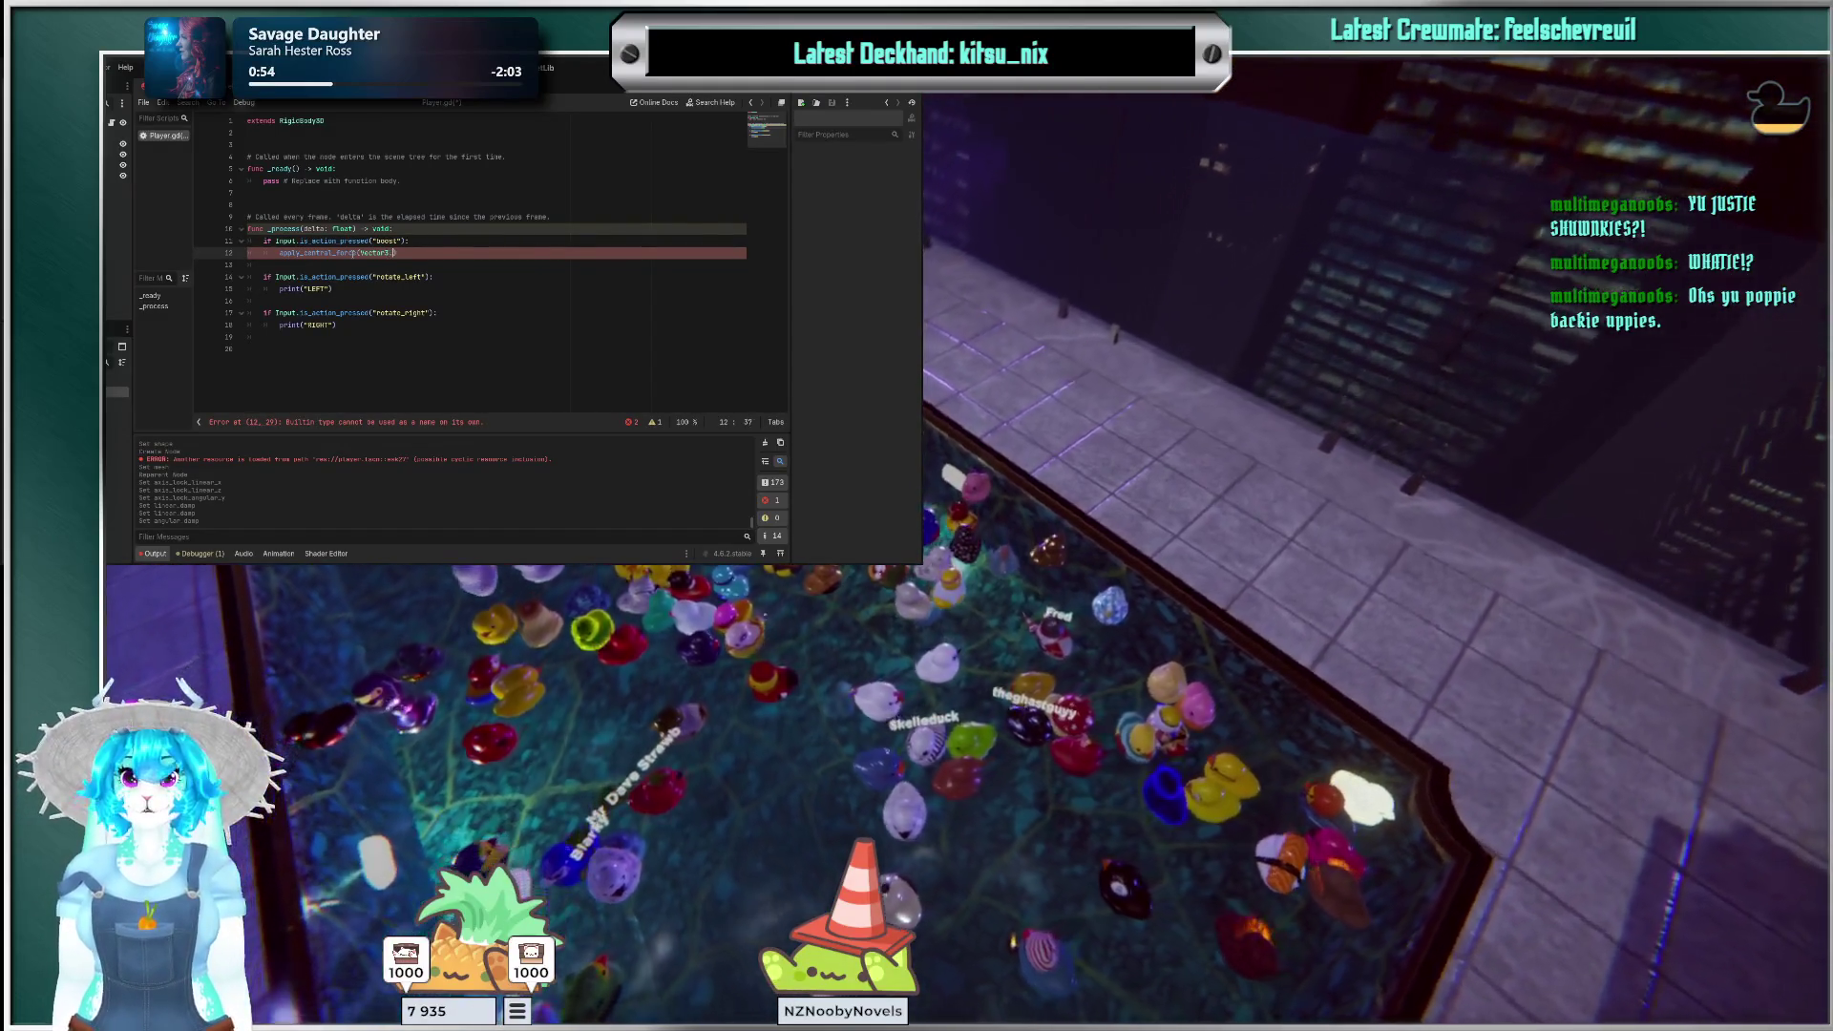
{"action": "type", "text": ")"}
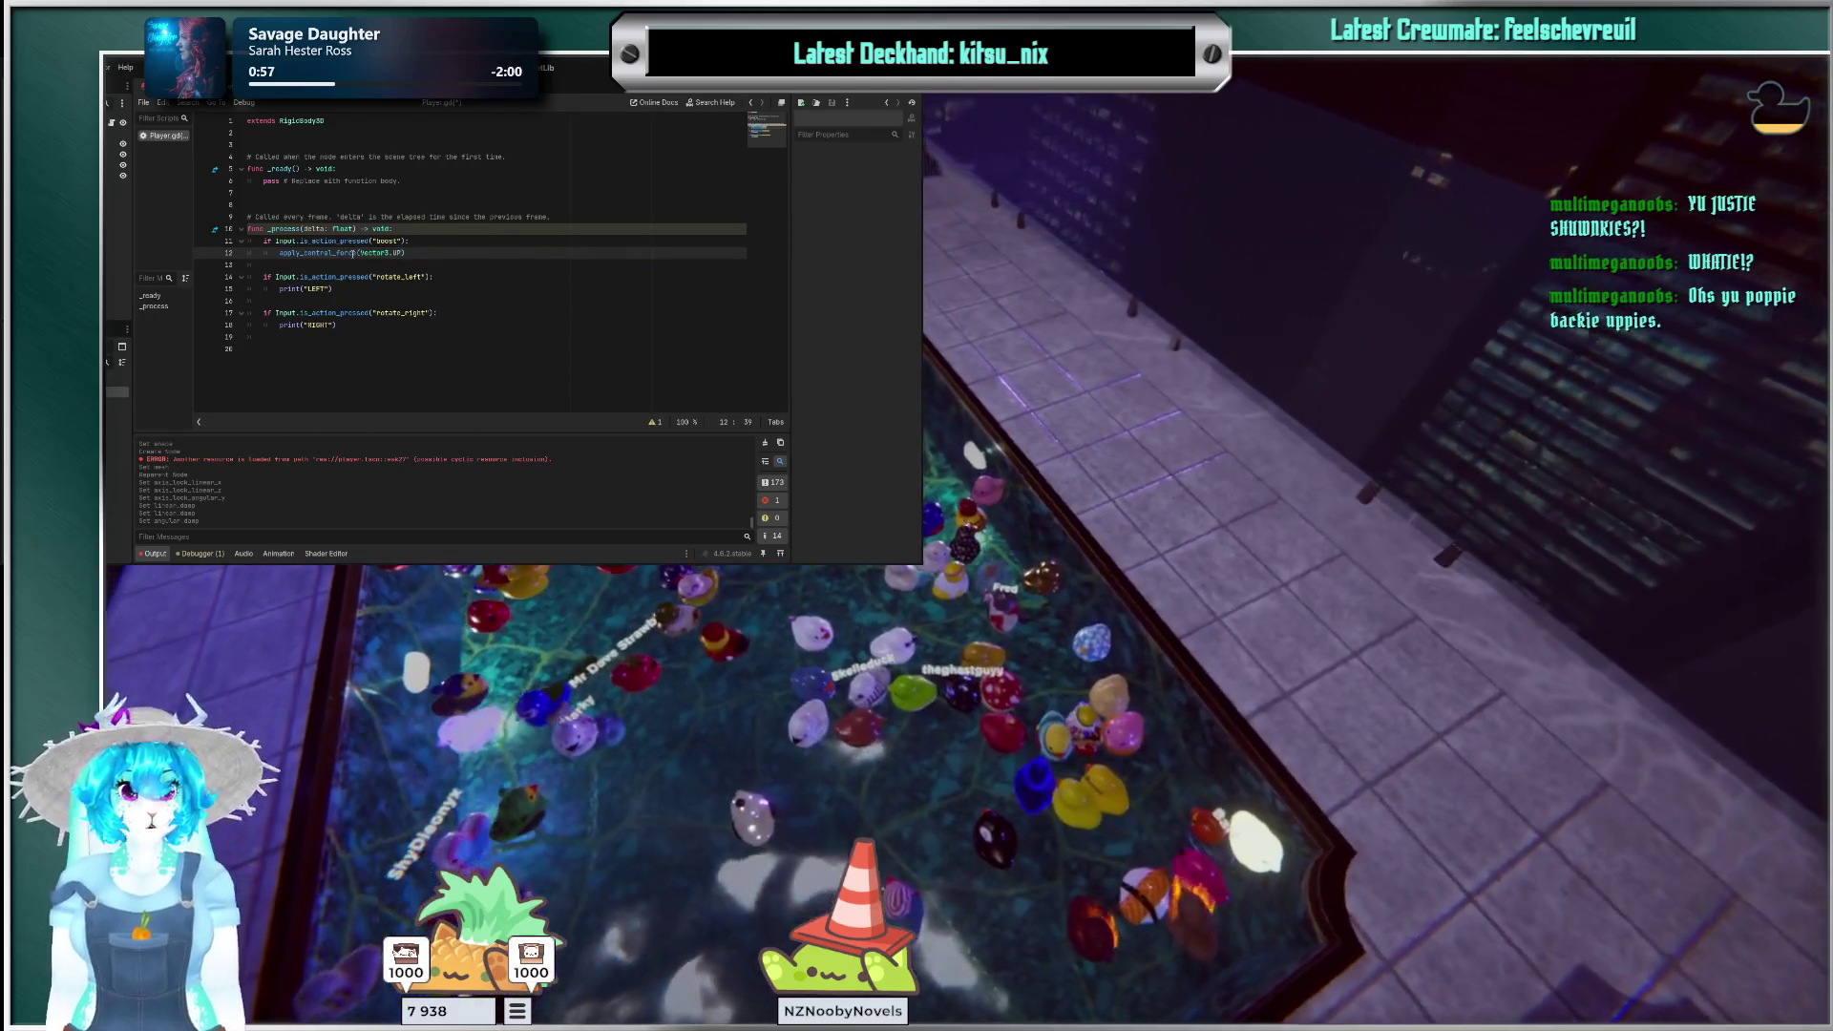
{"action": "type", "text": "*"}
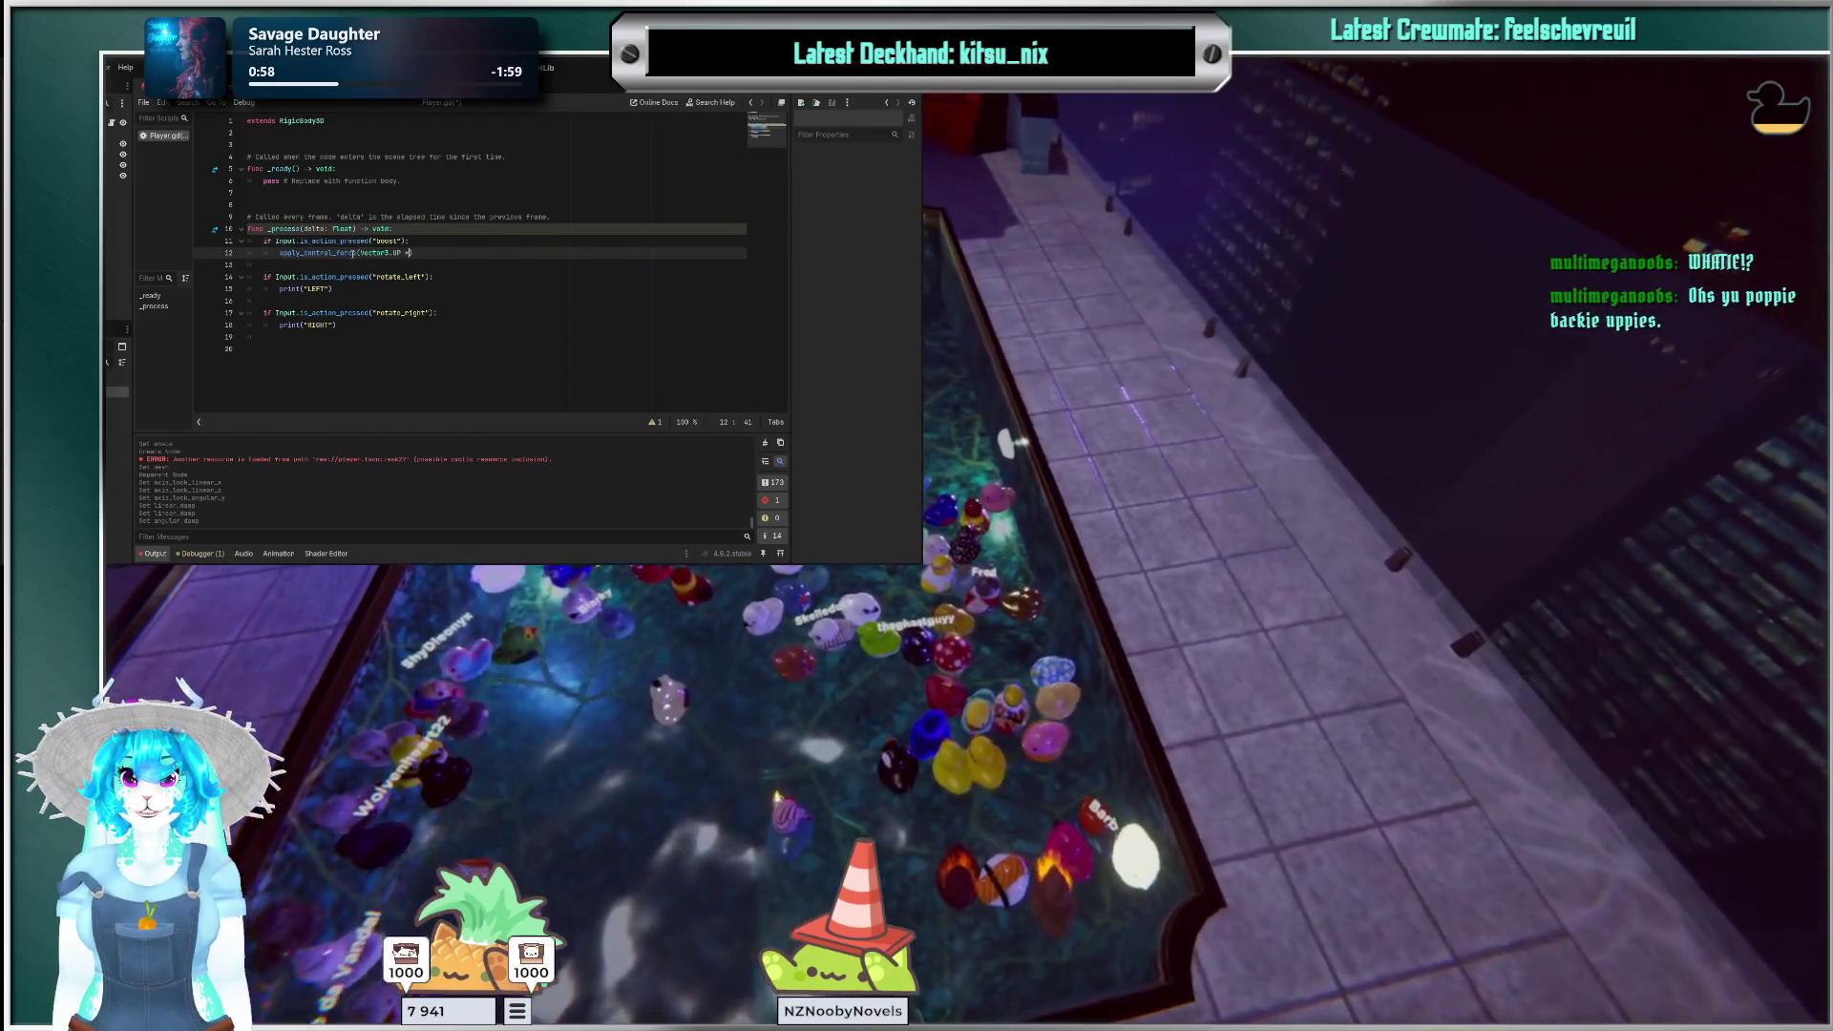
{"action": "type", "text": " delta"}
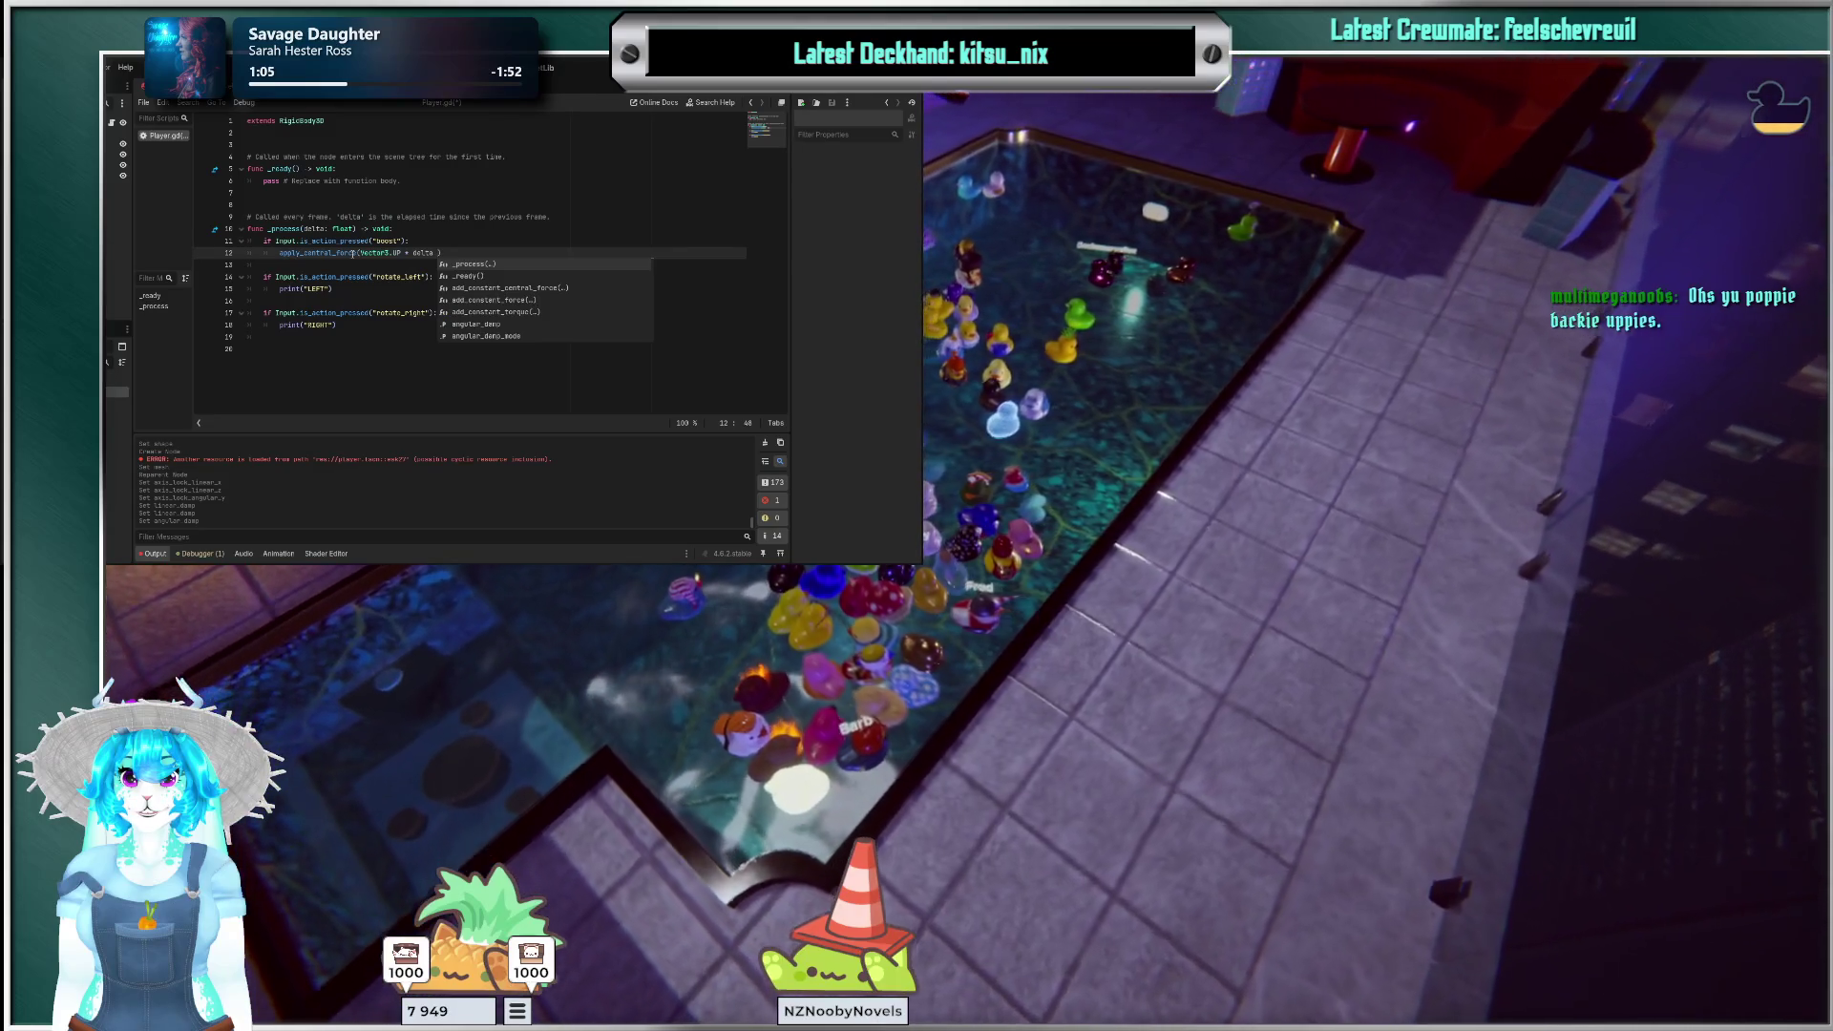
{"action": "type", "text": " *"}
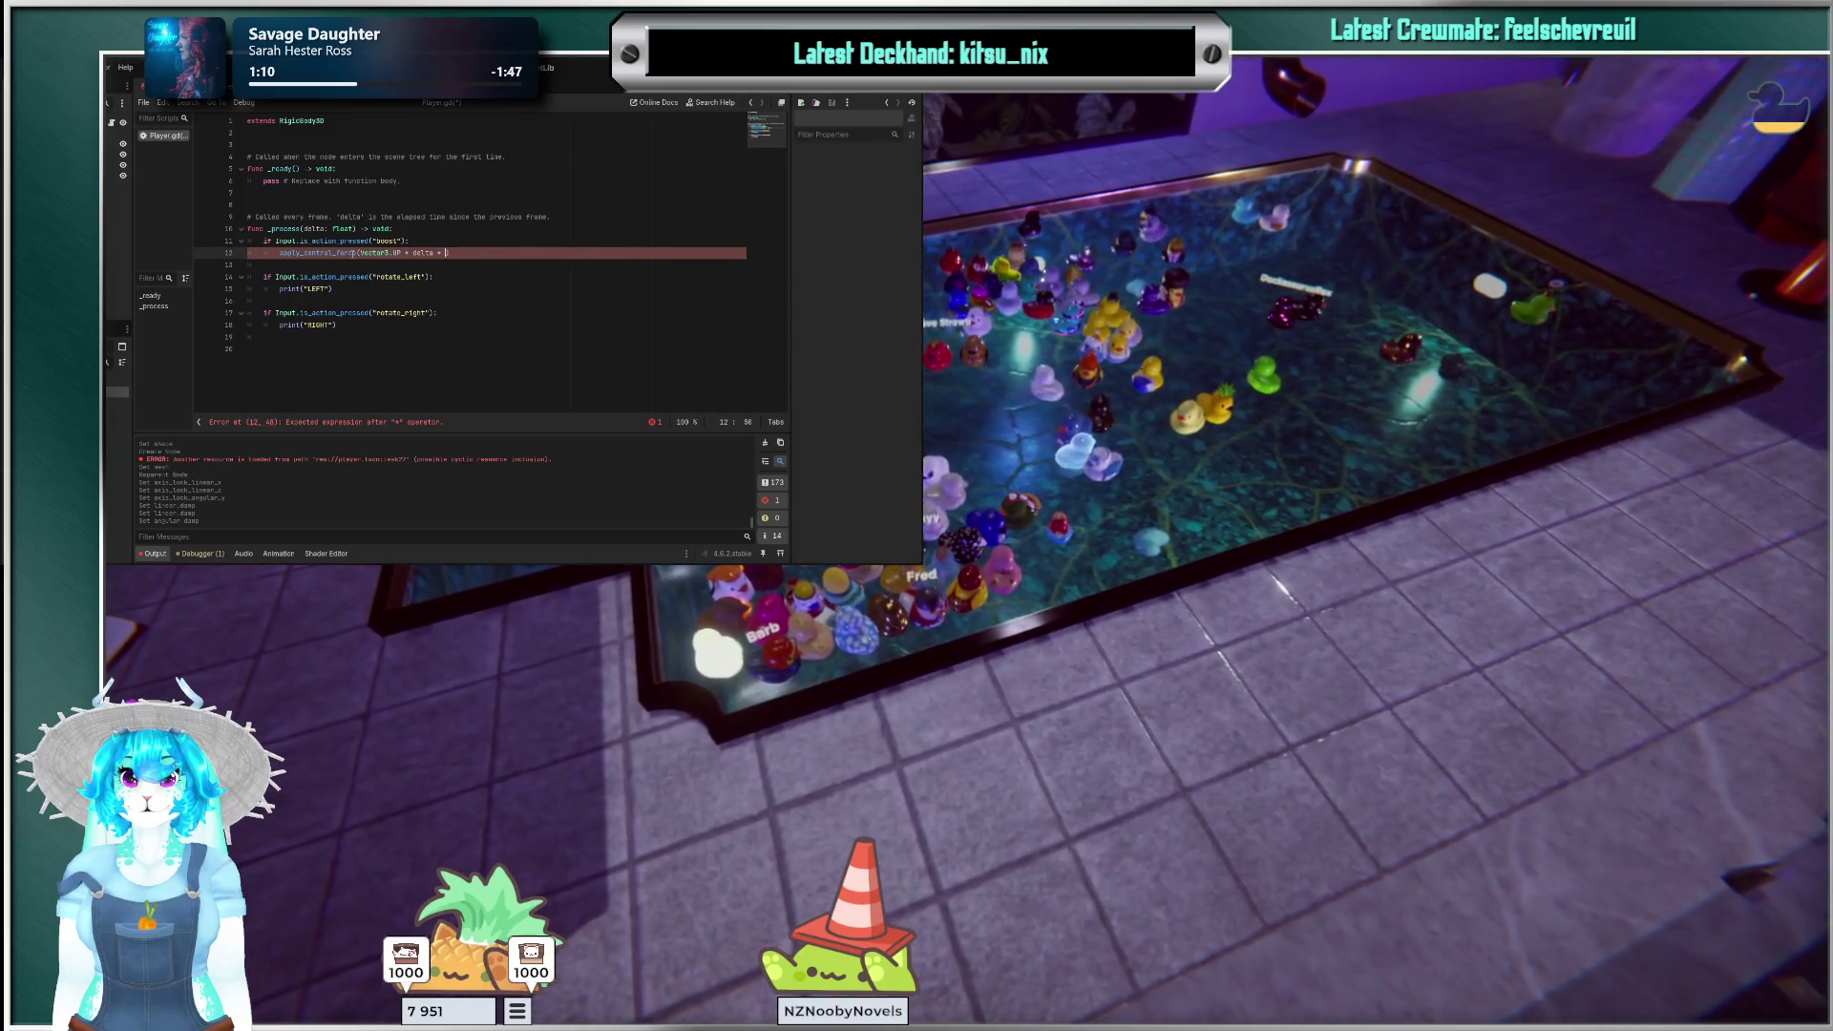
{"action": "type", "text": " 10"}
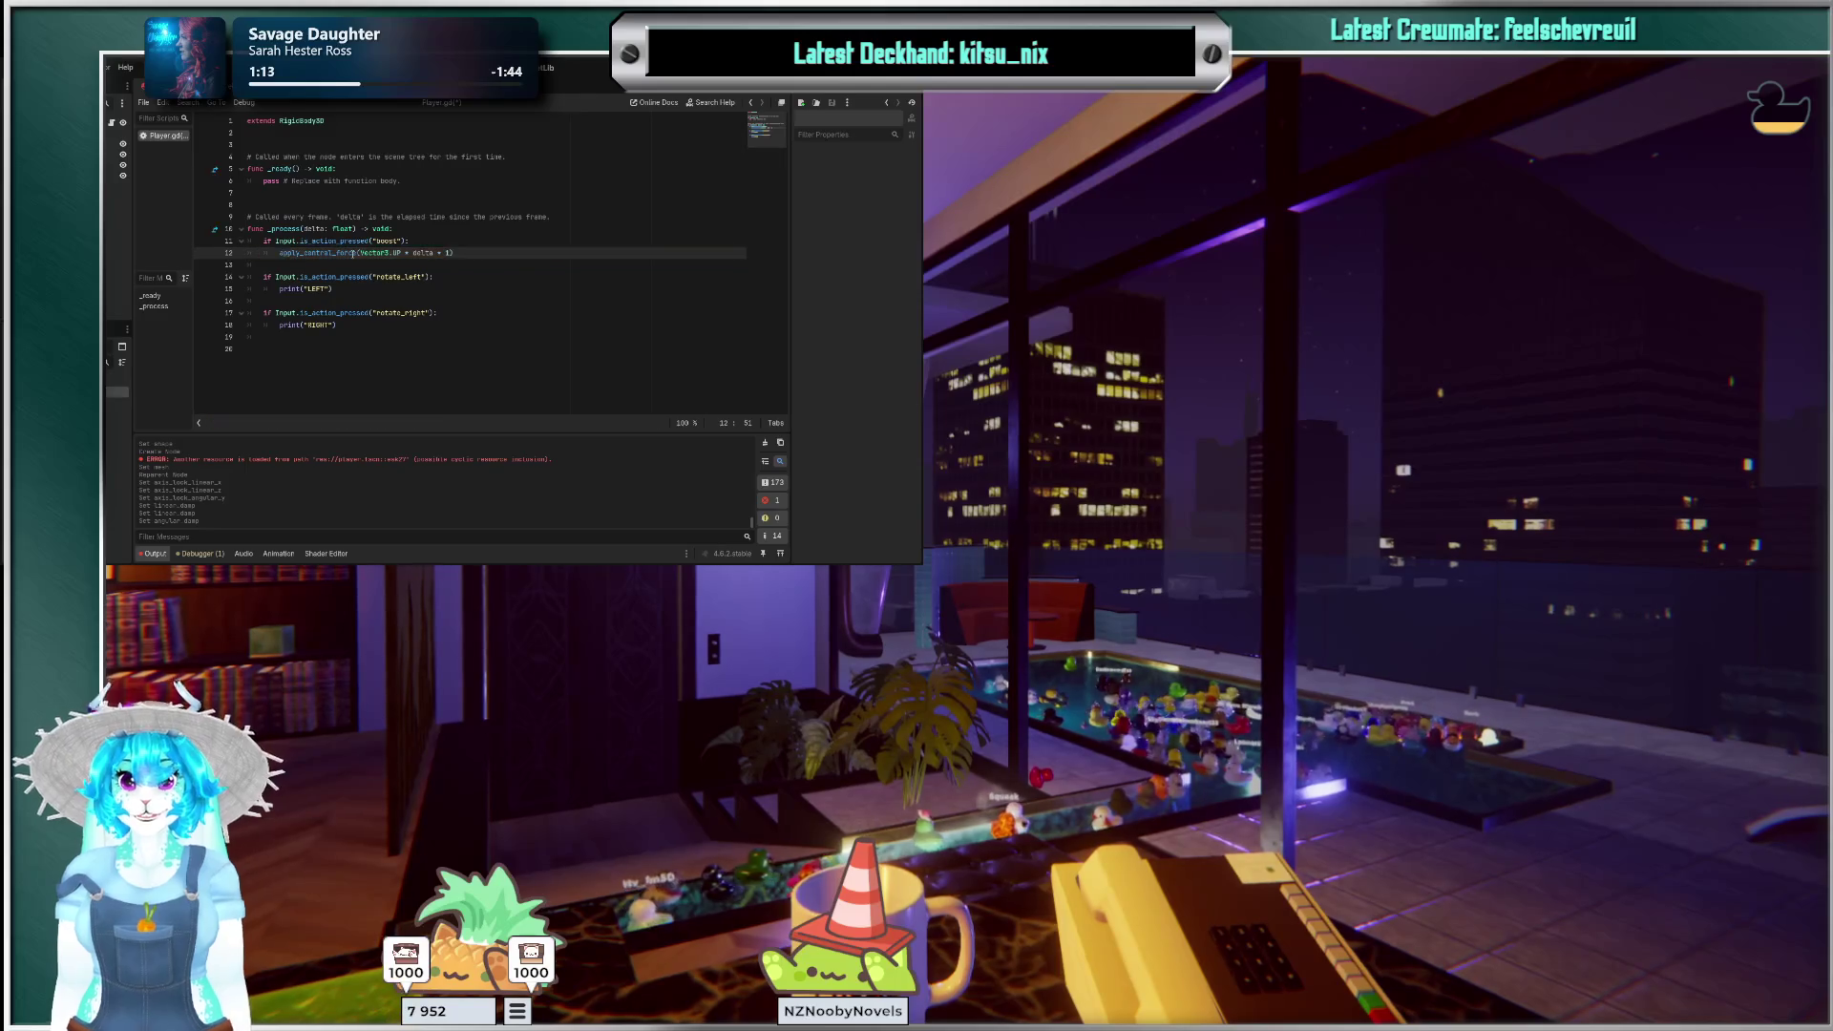
{"action": "key", "text": "BackSpace"}
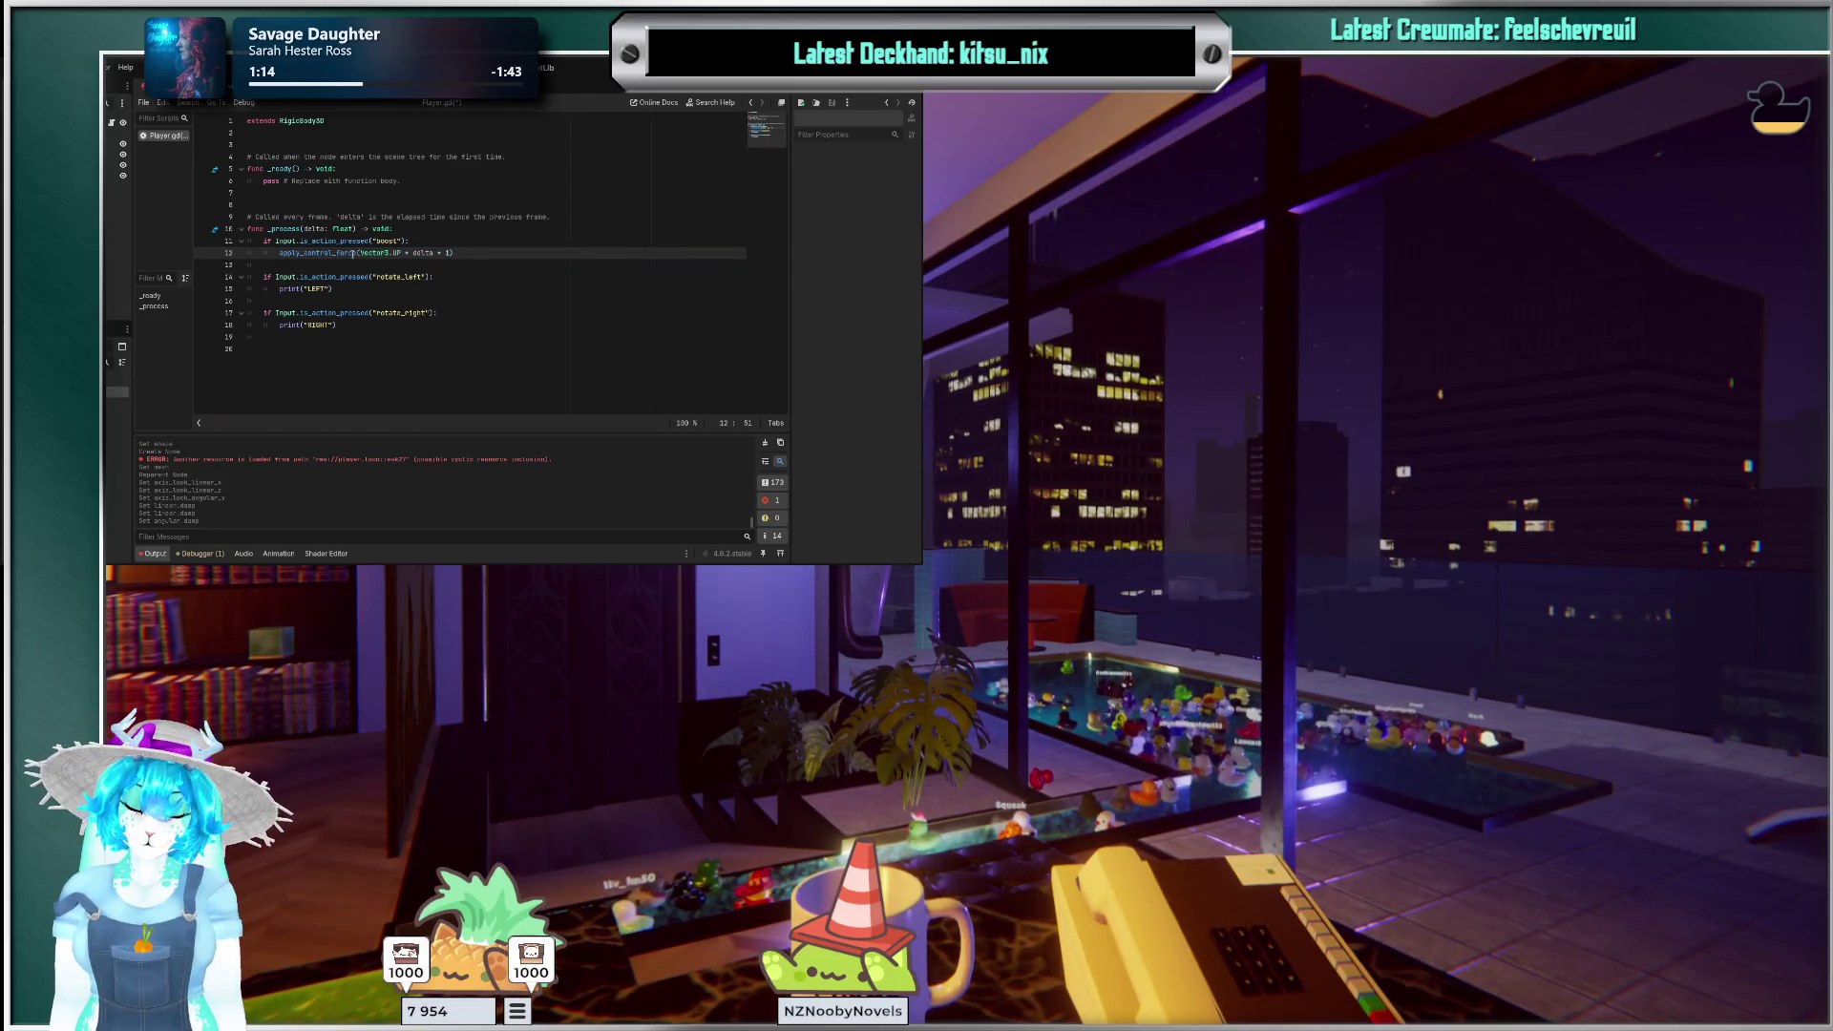
{"action": "type", "text": "000.0"}
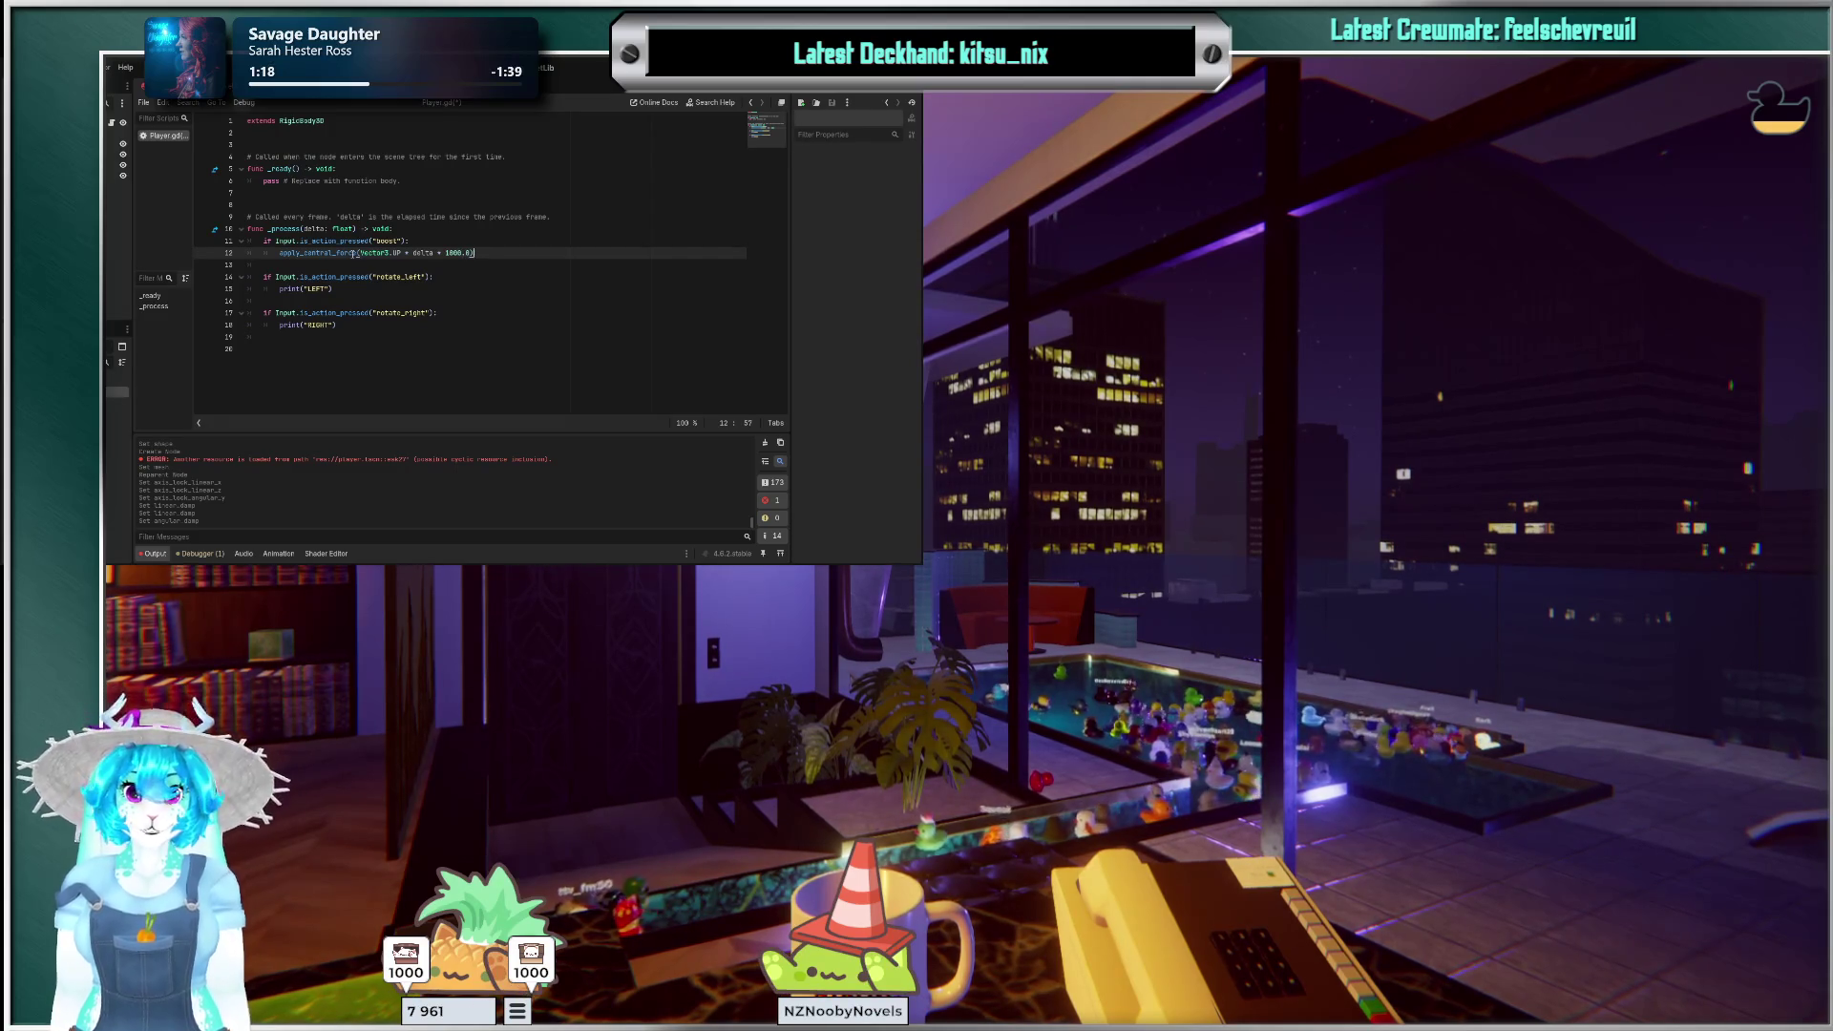
{"action": "key", "text": "Return"}
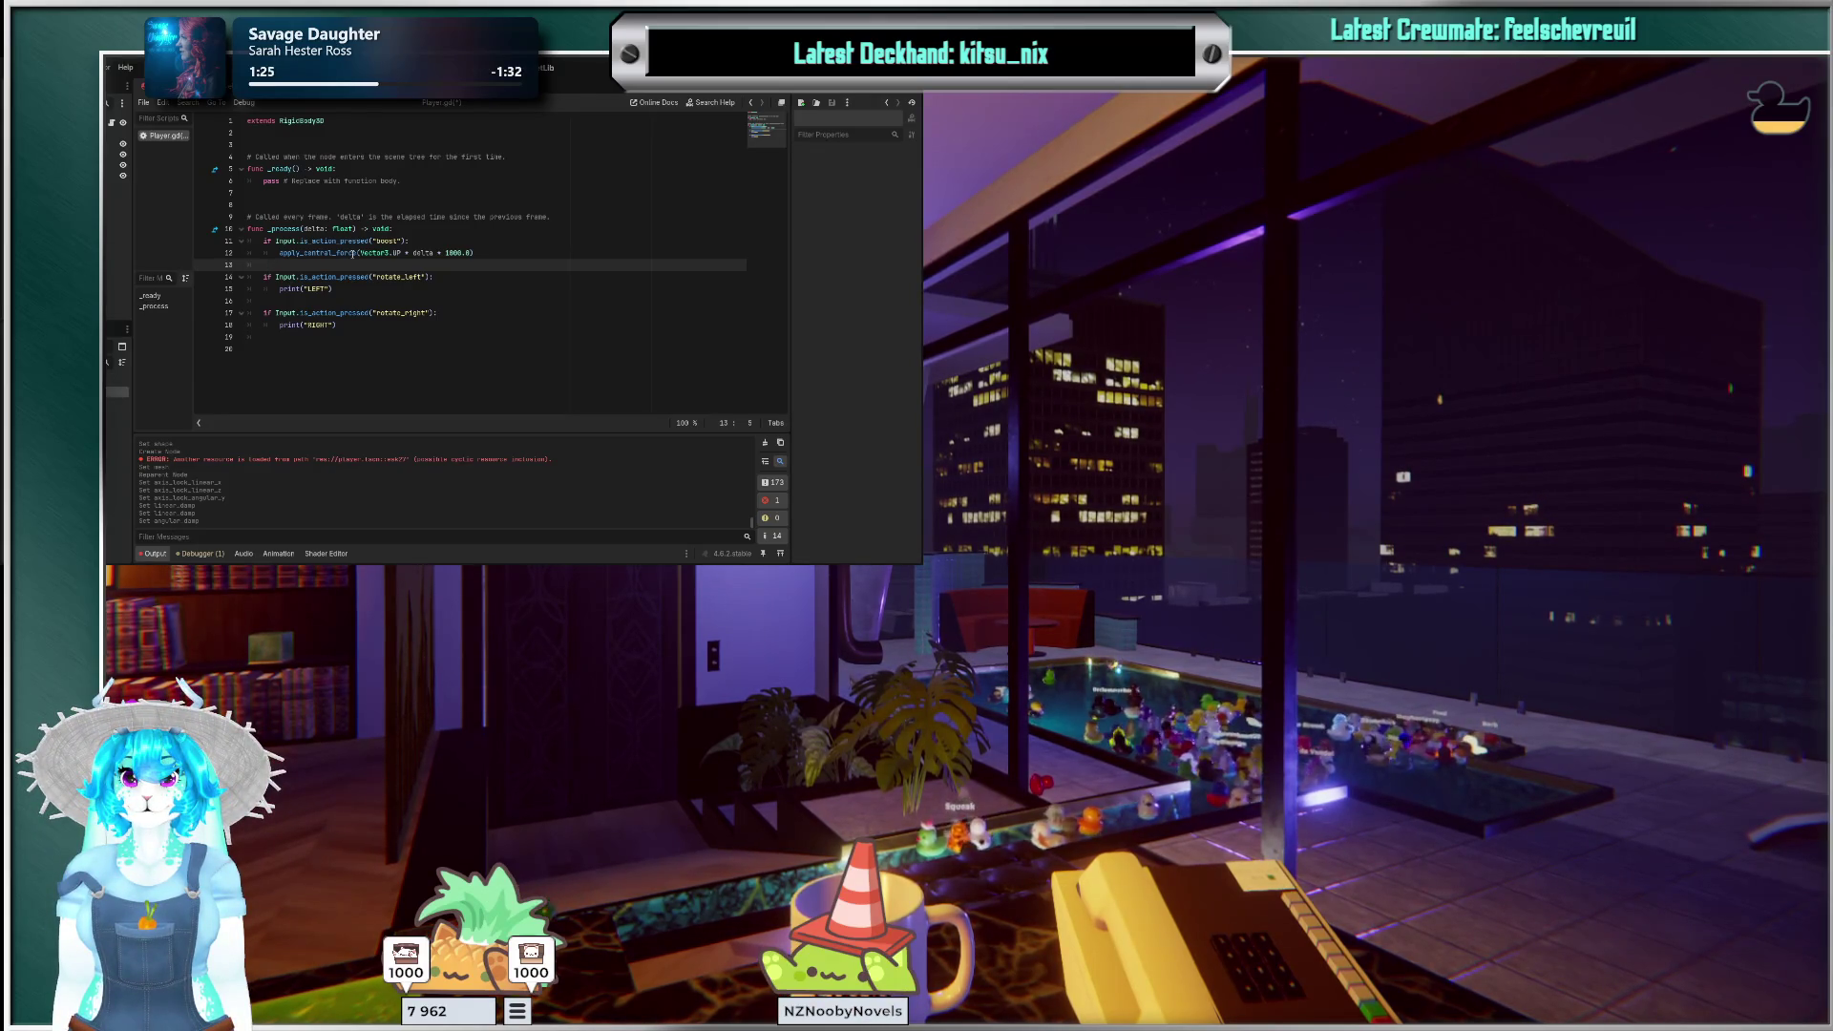
{"action": "key", "text": "Down"}
{"action": "key", "text": "Down"}
{"action": "key", "text": "End"}
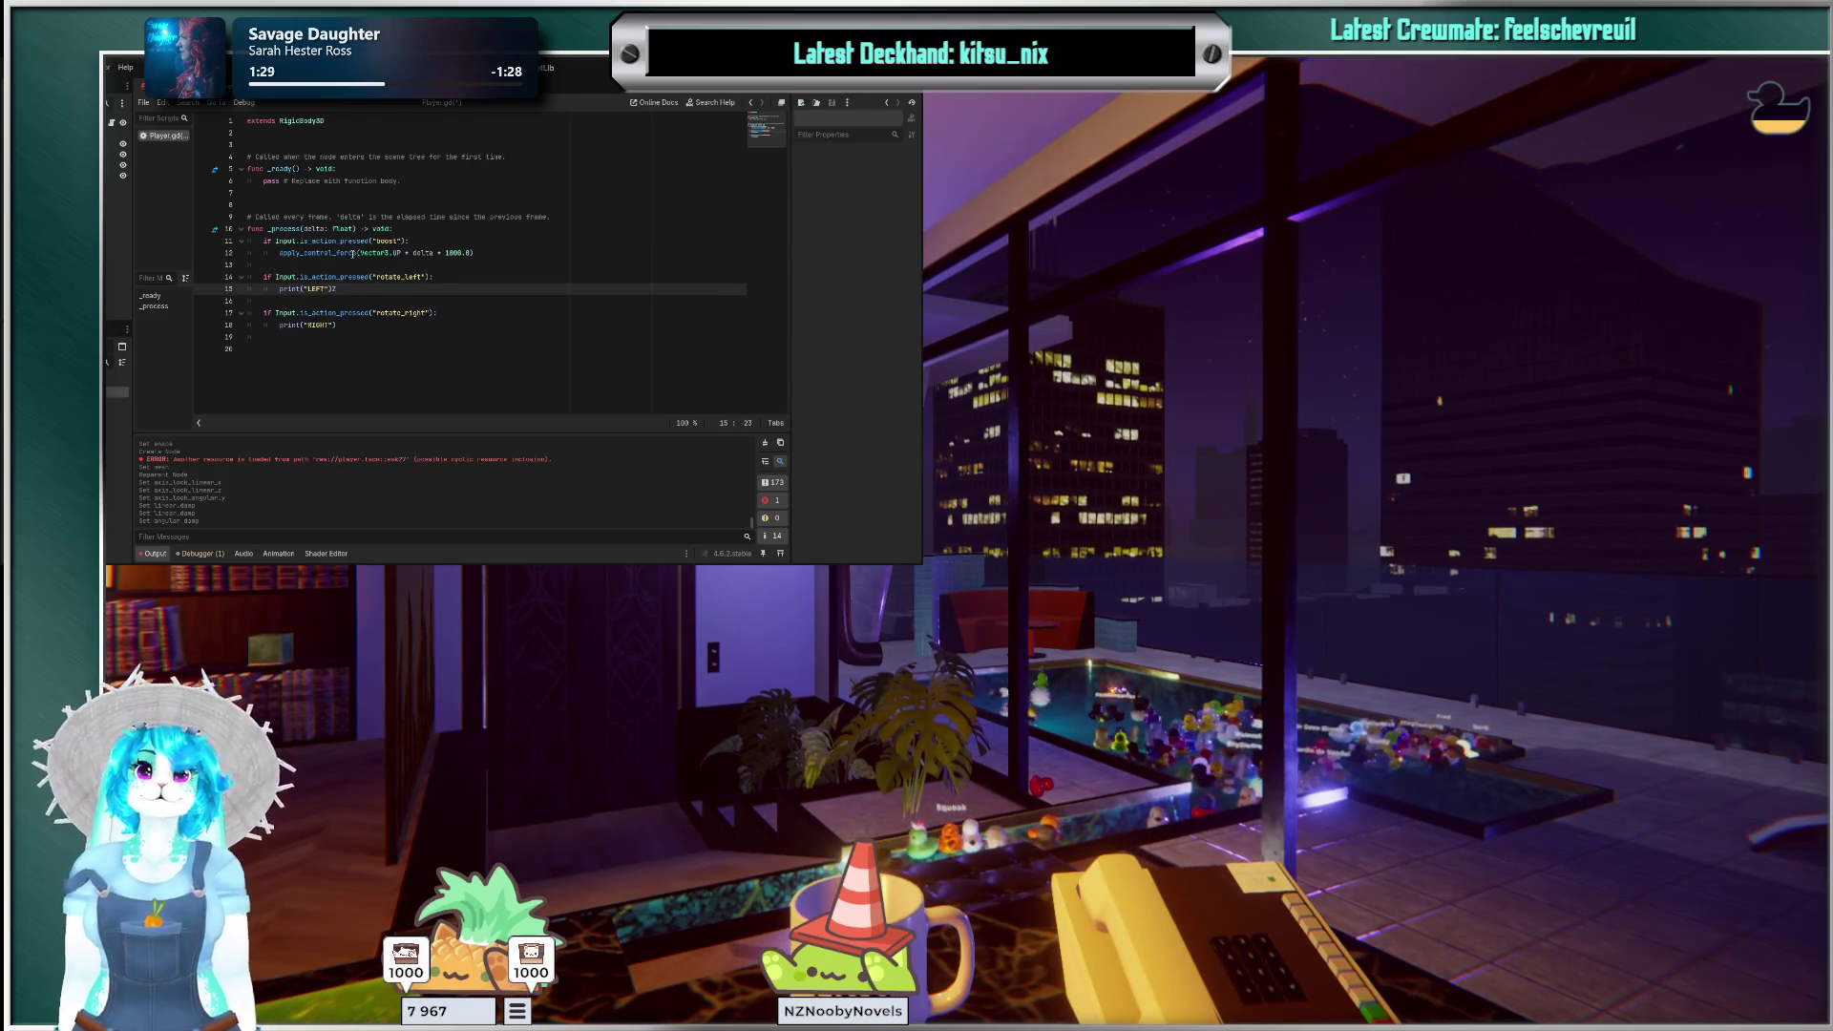
- Replace print("LEFT") with apply_torque(Vector3(0.0, 0.0, 100.0 * delta))
{"action": "key", "text": "ctrl+shift+Left"}
{"action": "key", "text": "ctrl+shift+Left"}
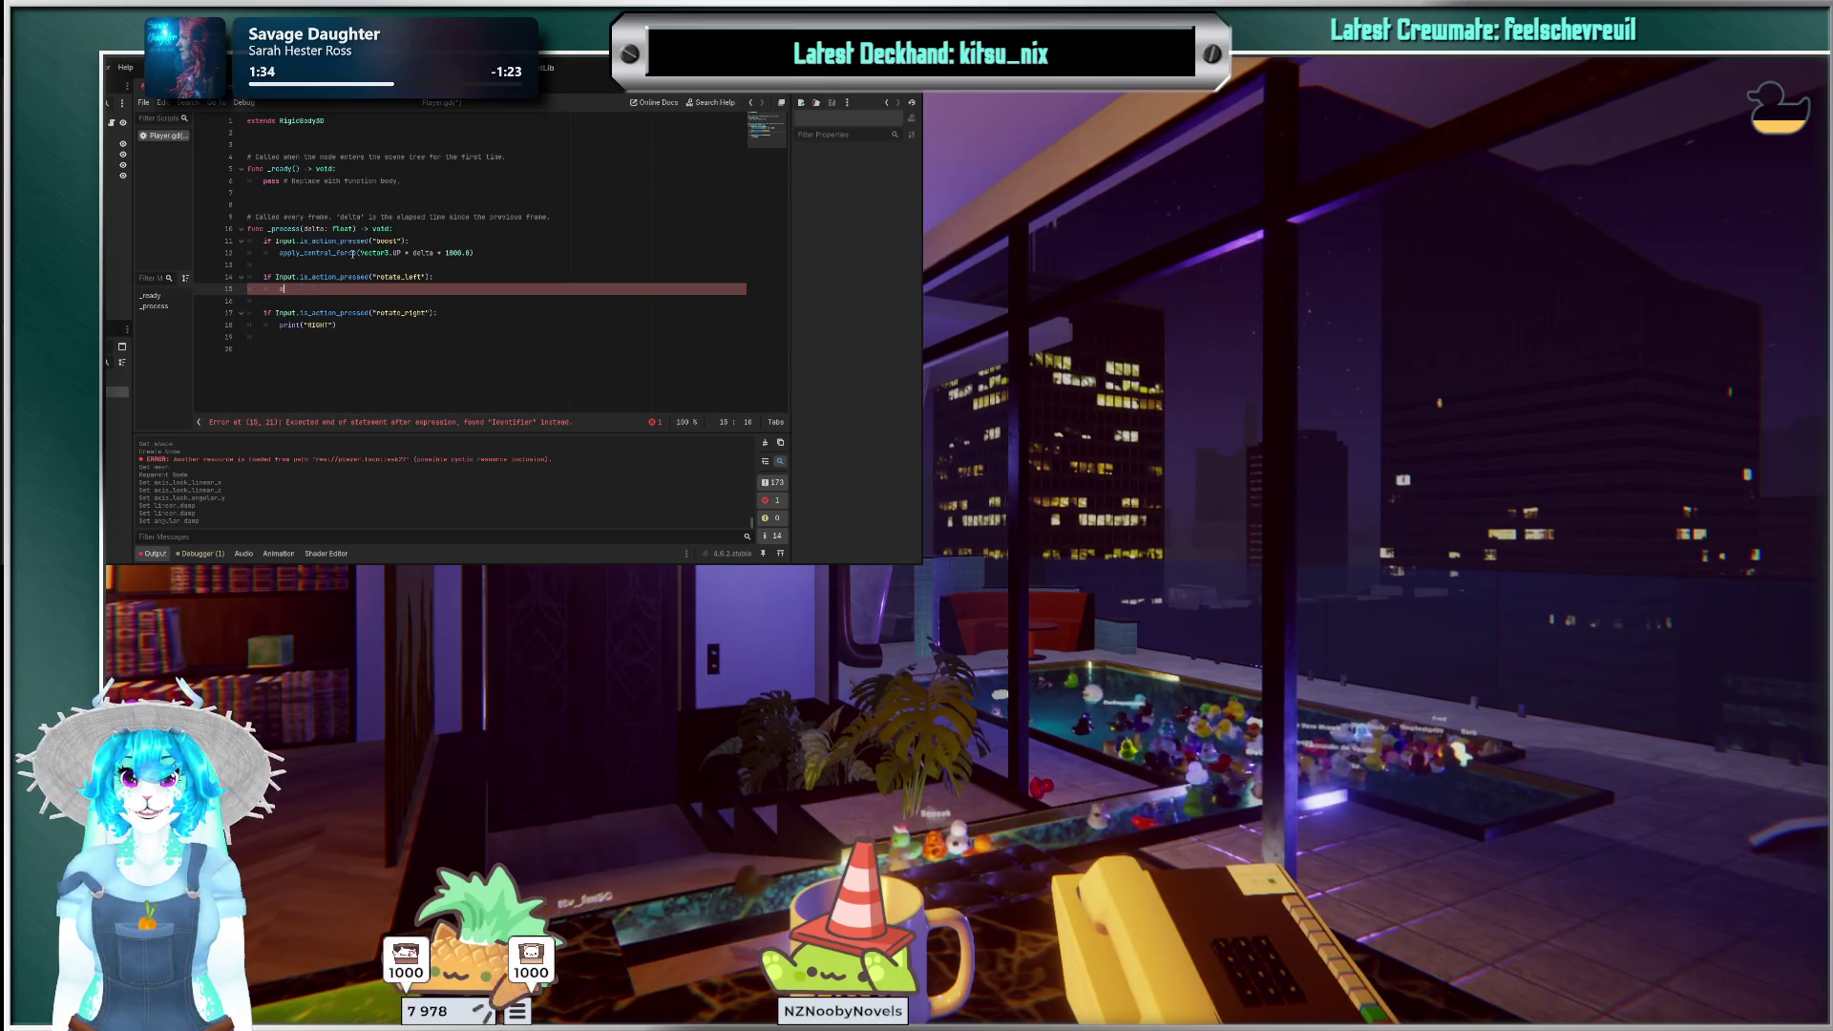
{"action": "type", "text": "apply_t"}
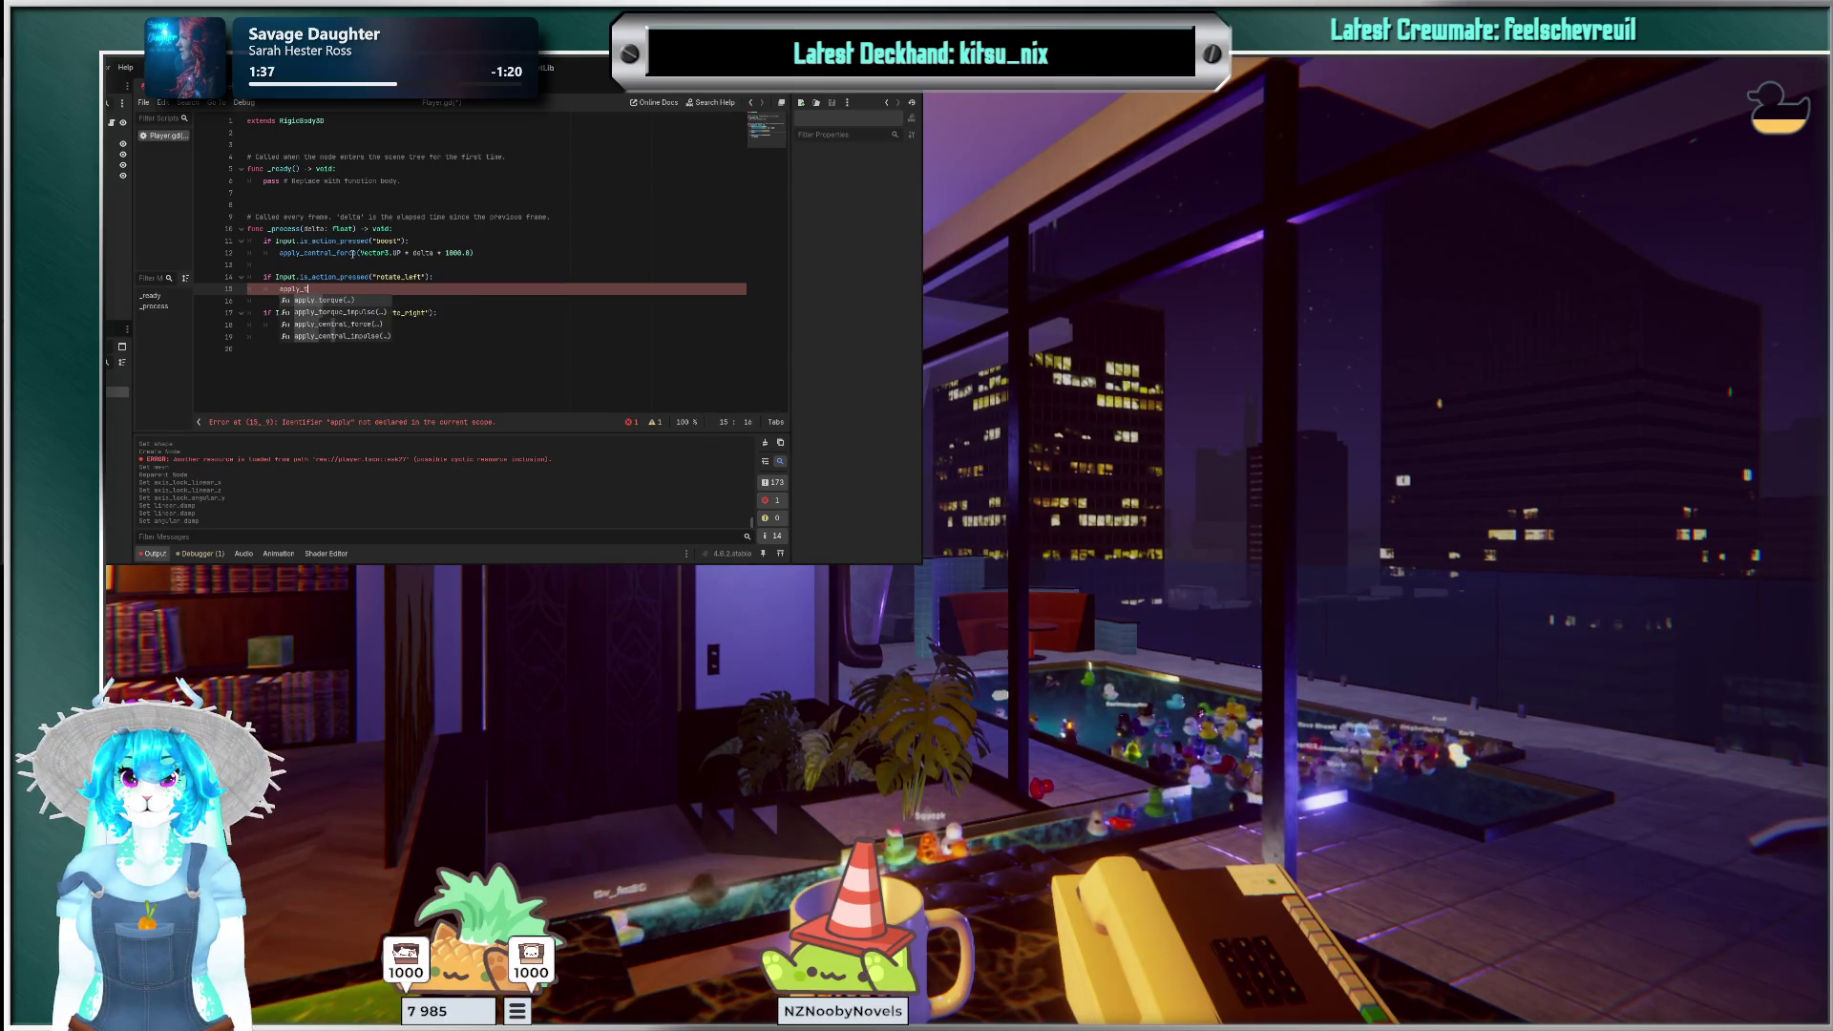
{"action": "key", "text": "Return"}
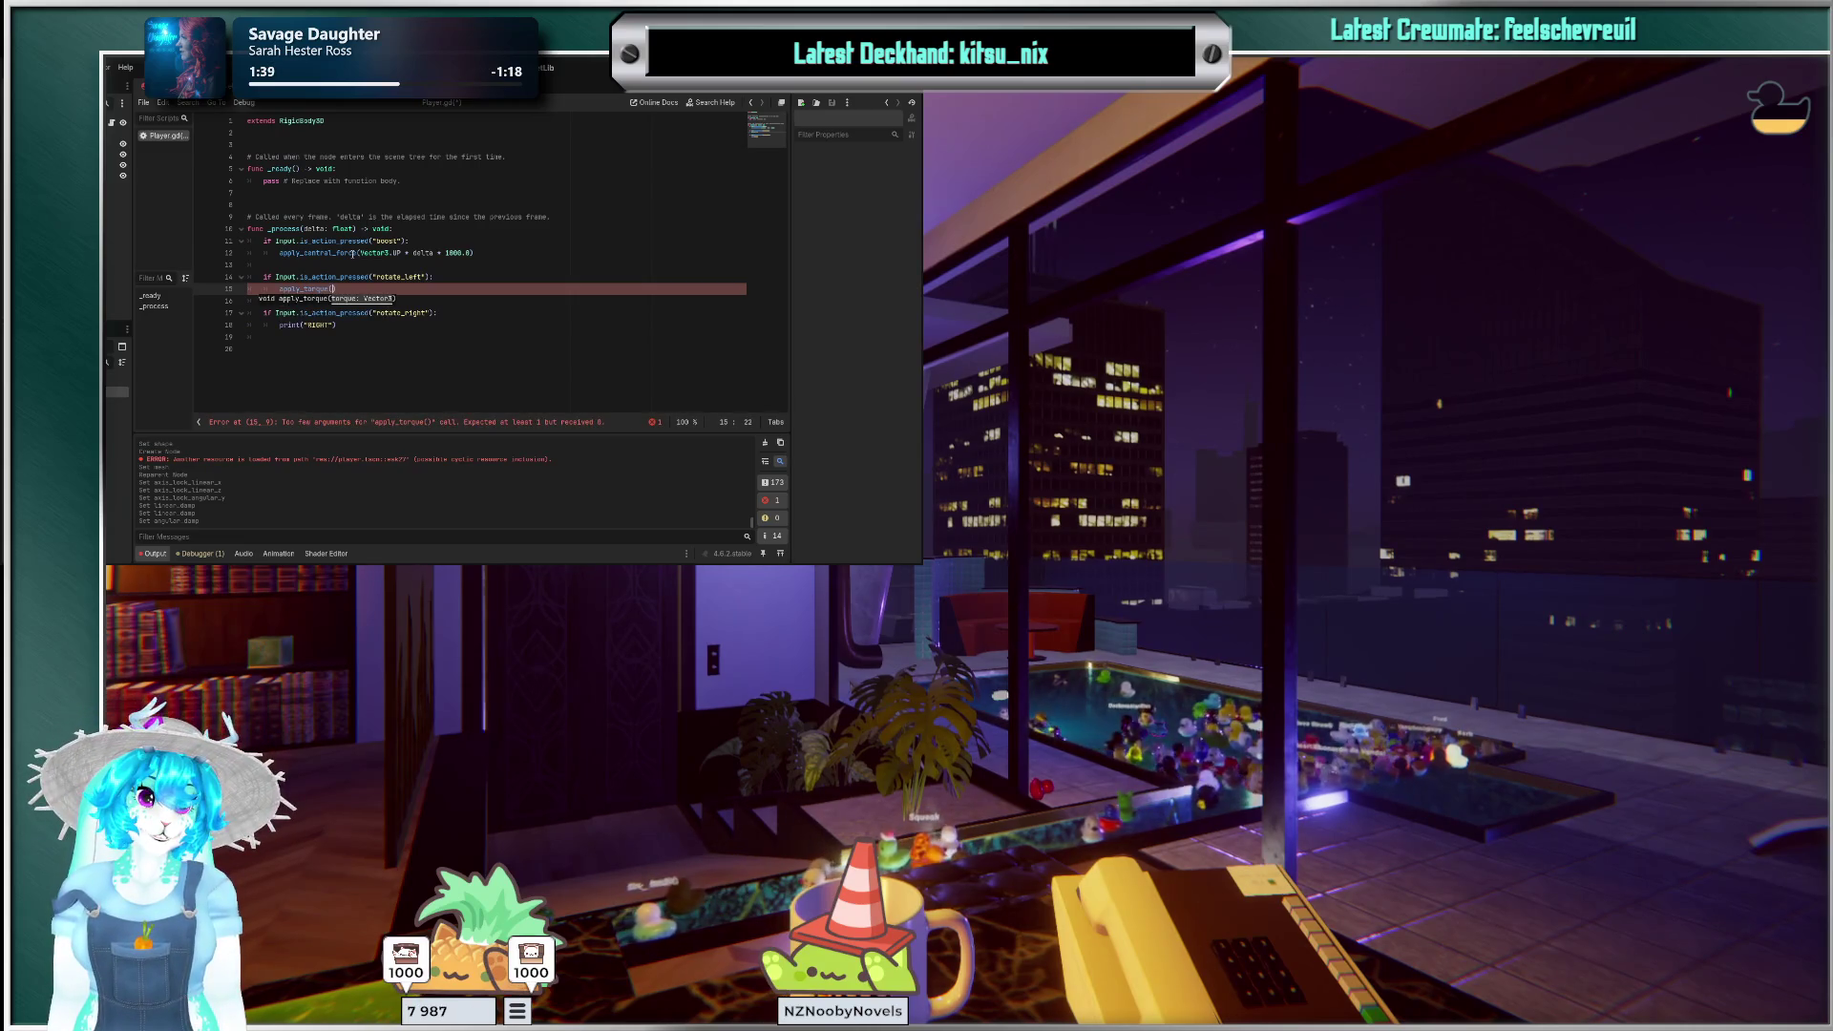
{"action": "type", "text": "Vec"}
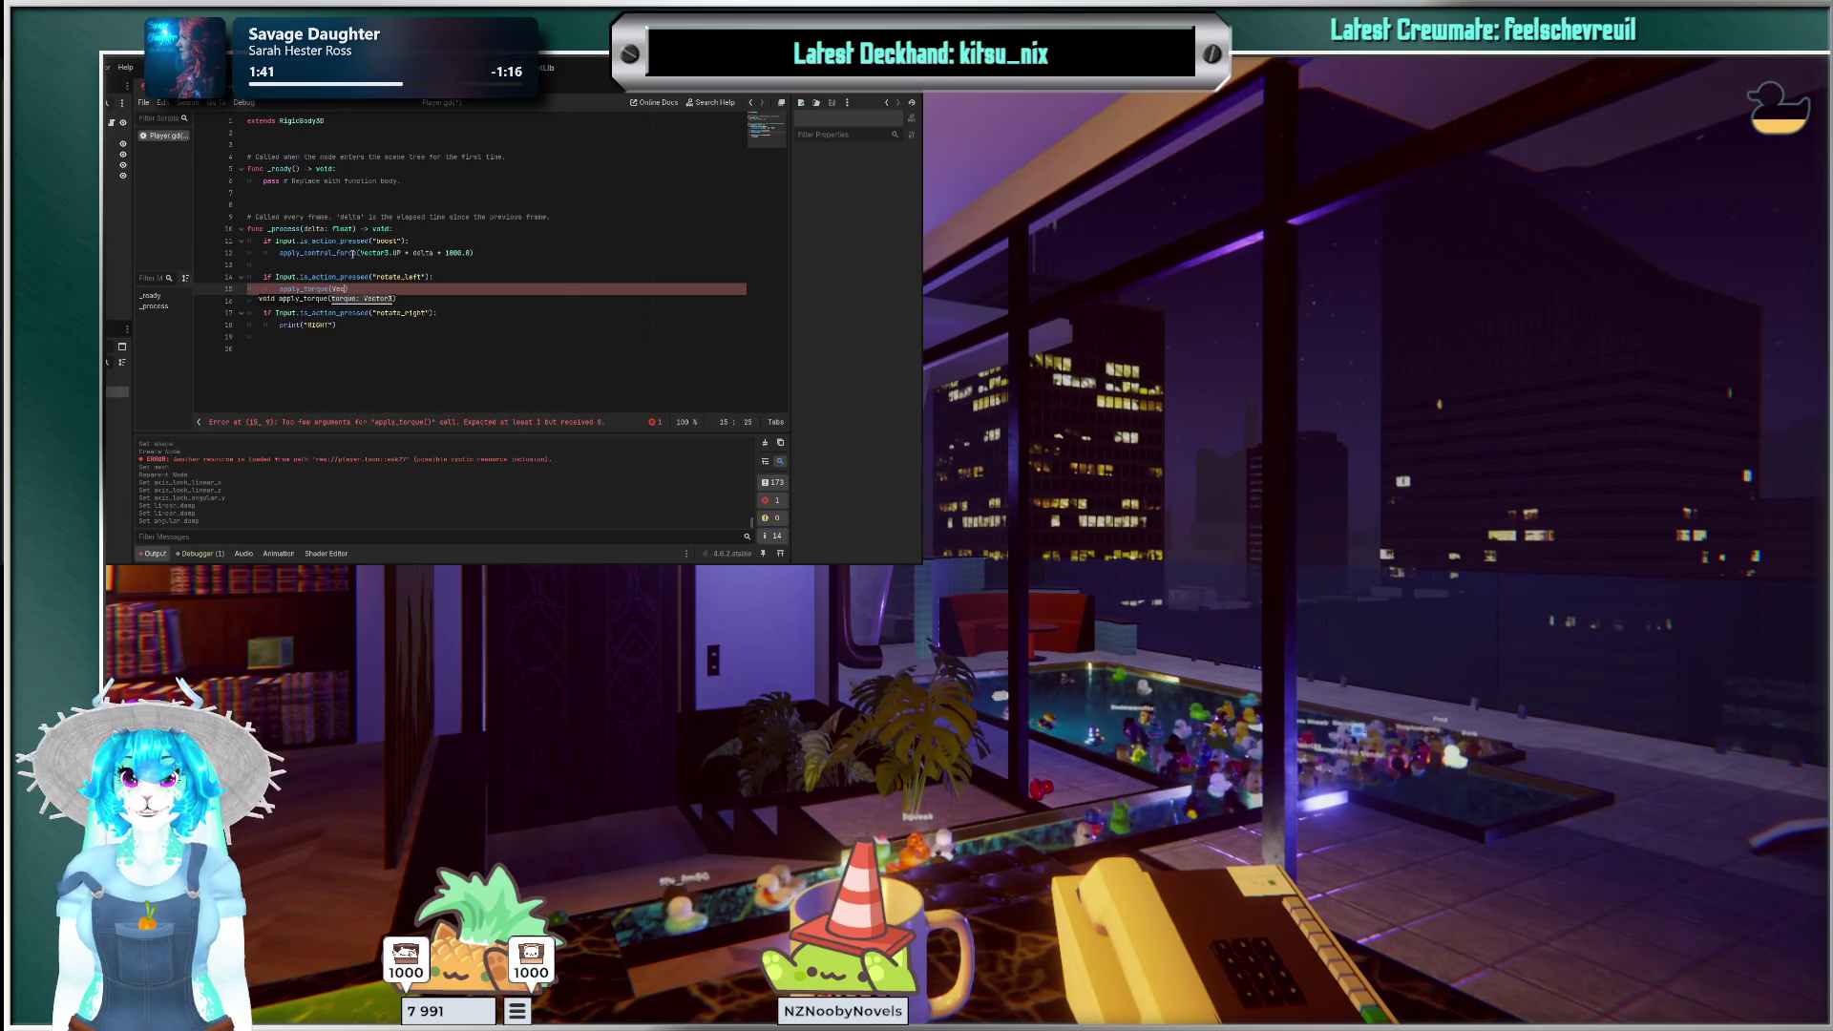
{"action": "type", "text": "t"}
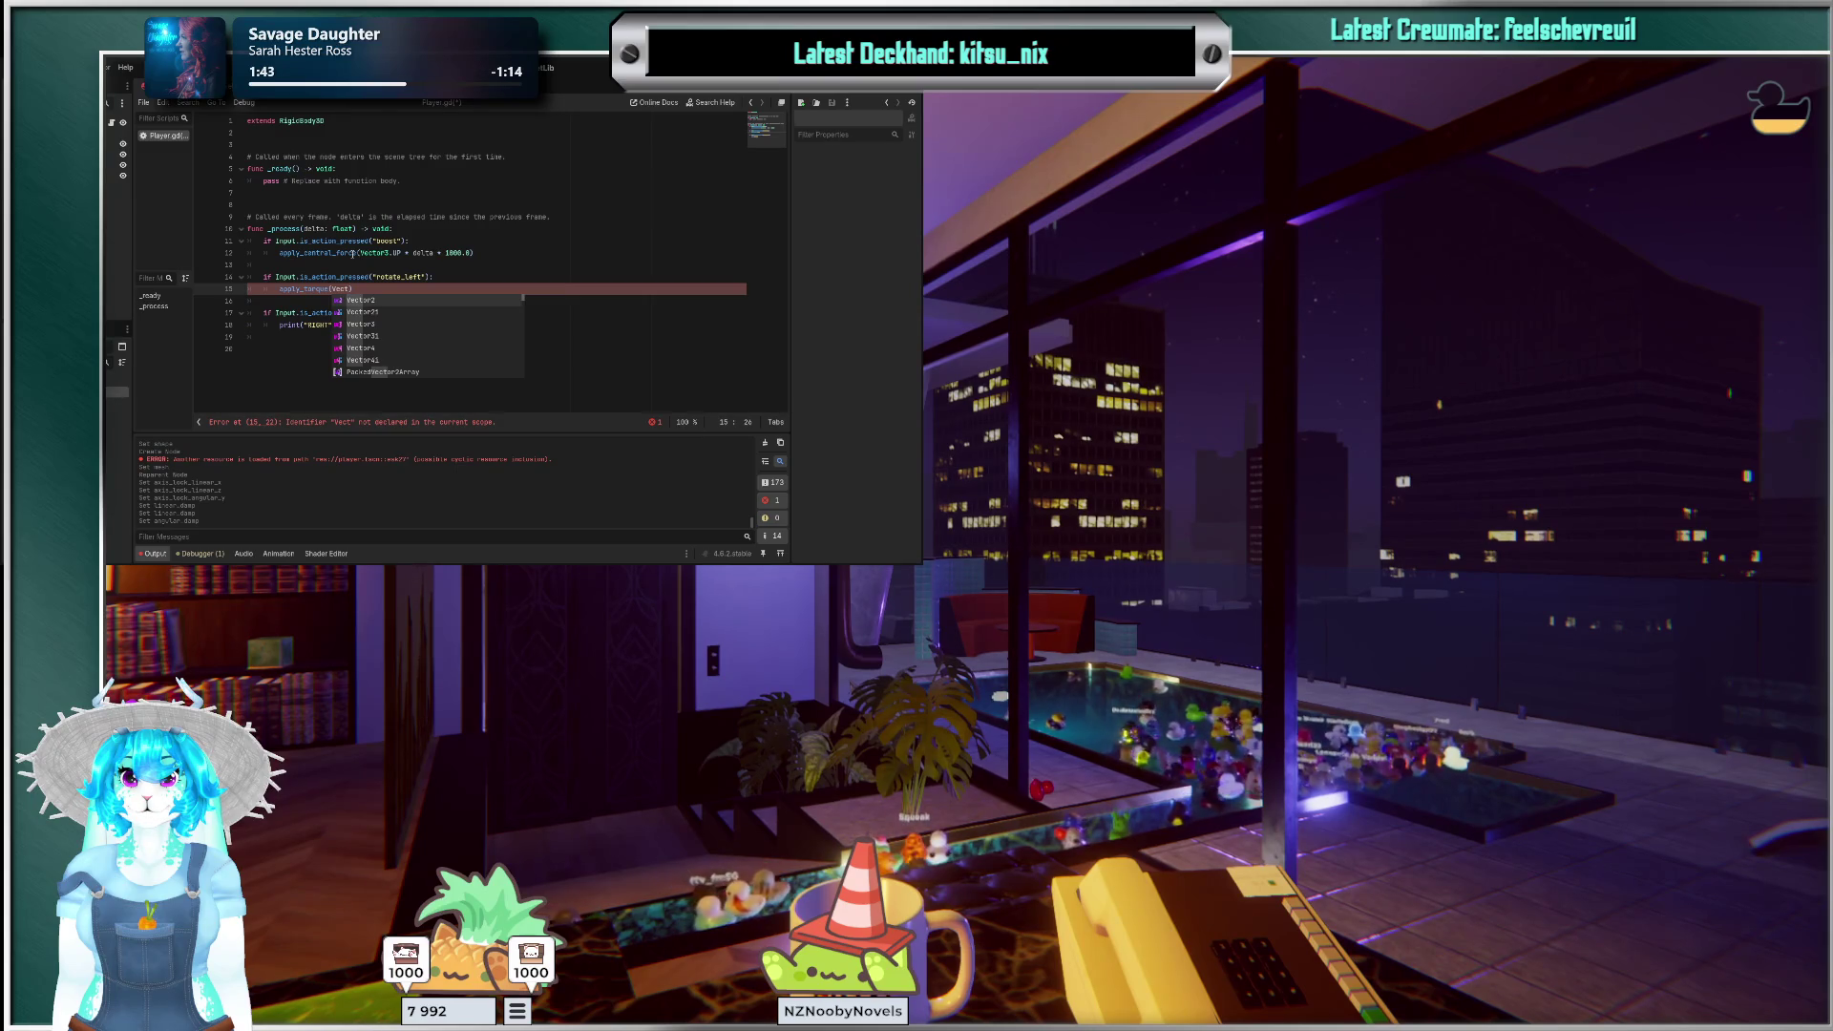
{"action": "key", "text": "Down"}
{"action": "key", "text": "Down"}
{"action": "key", "text": "Return"}
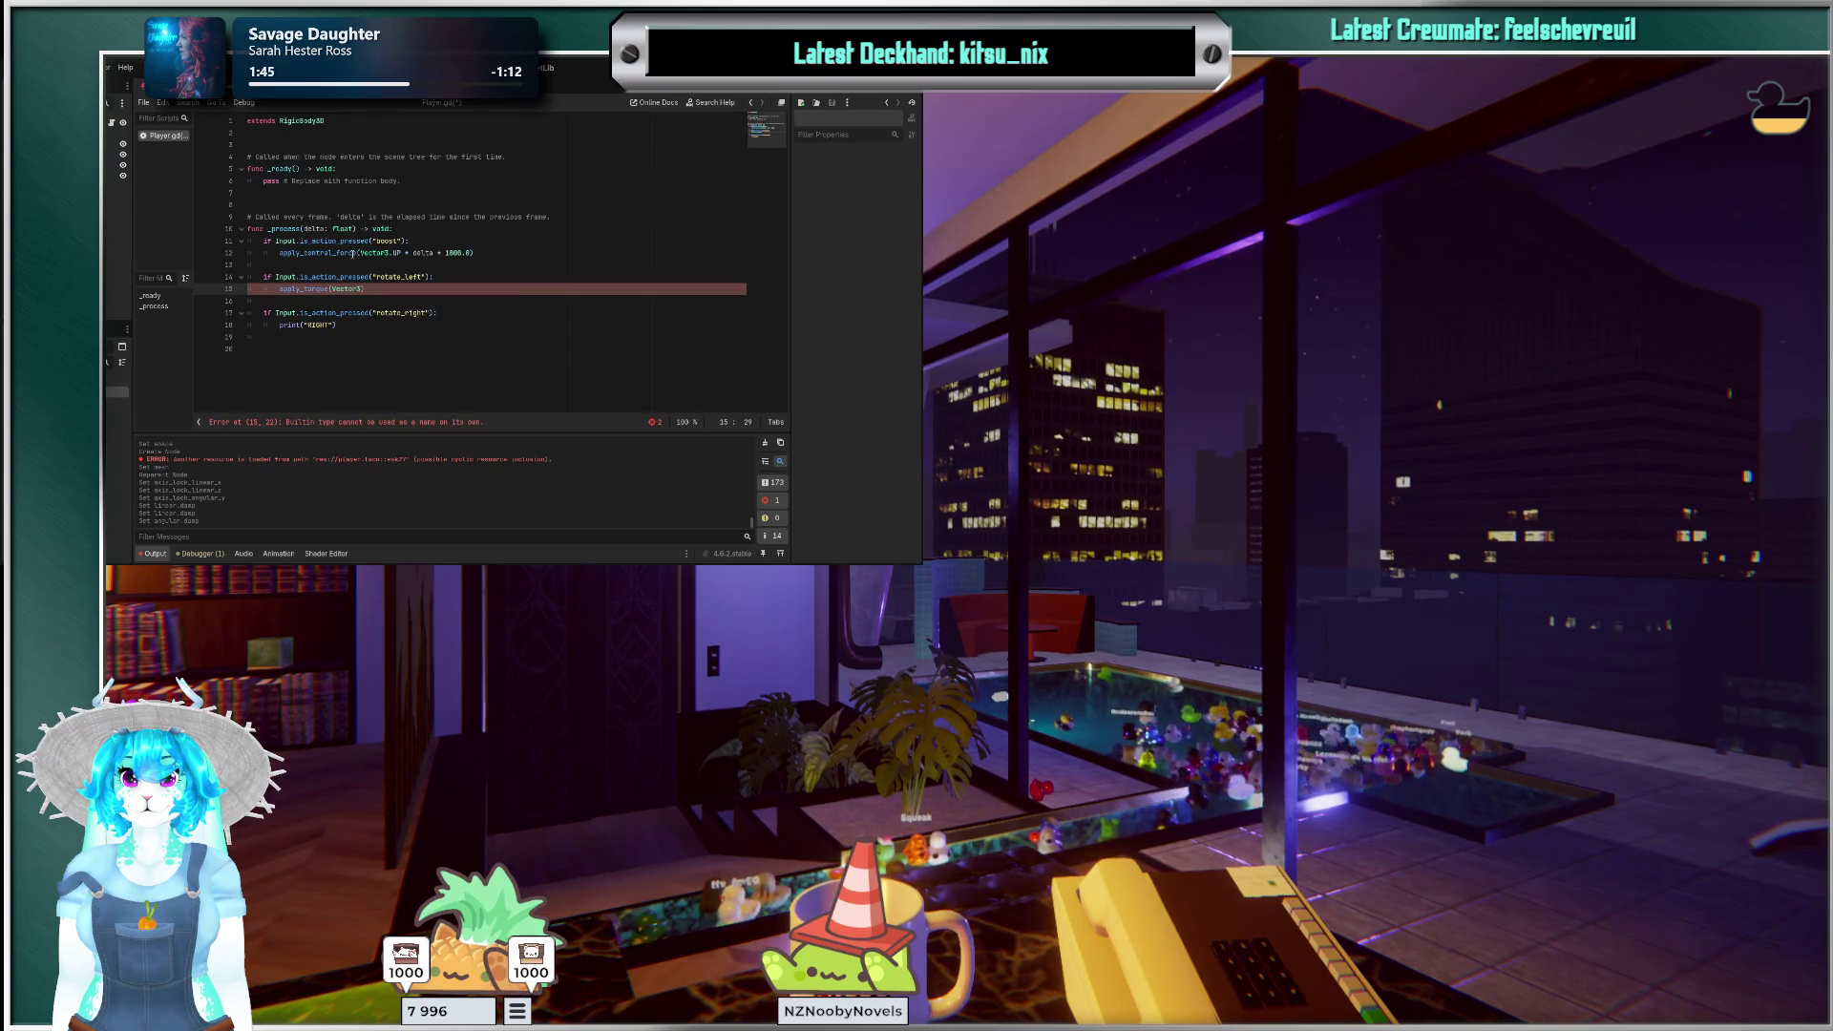
{"action": "type", "text": "(0.0"}
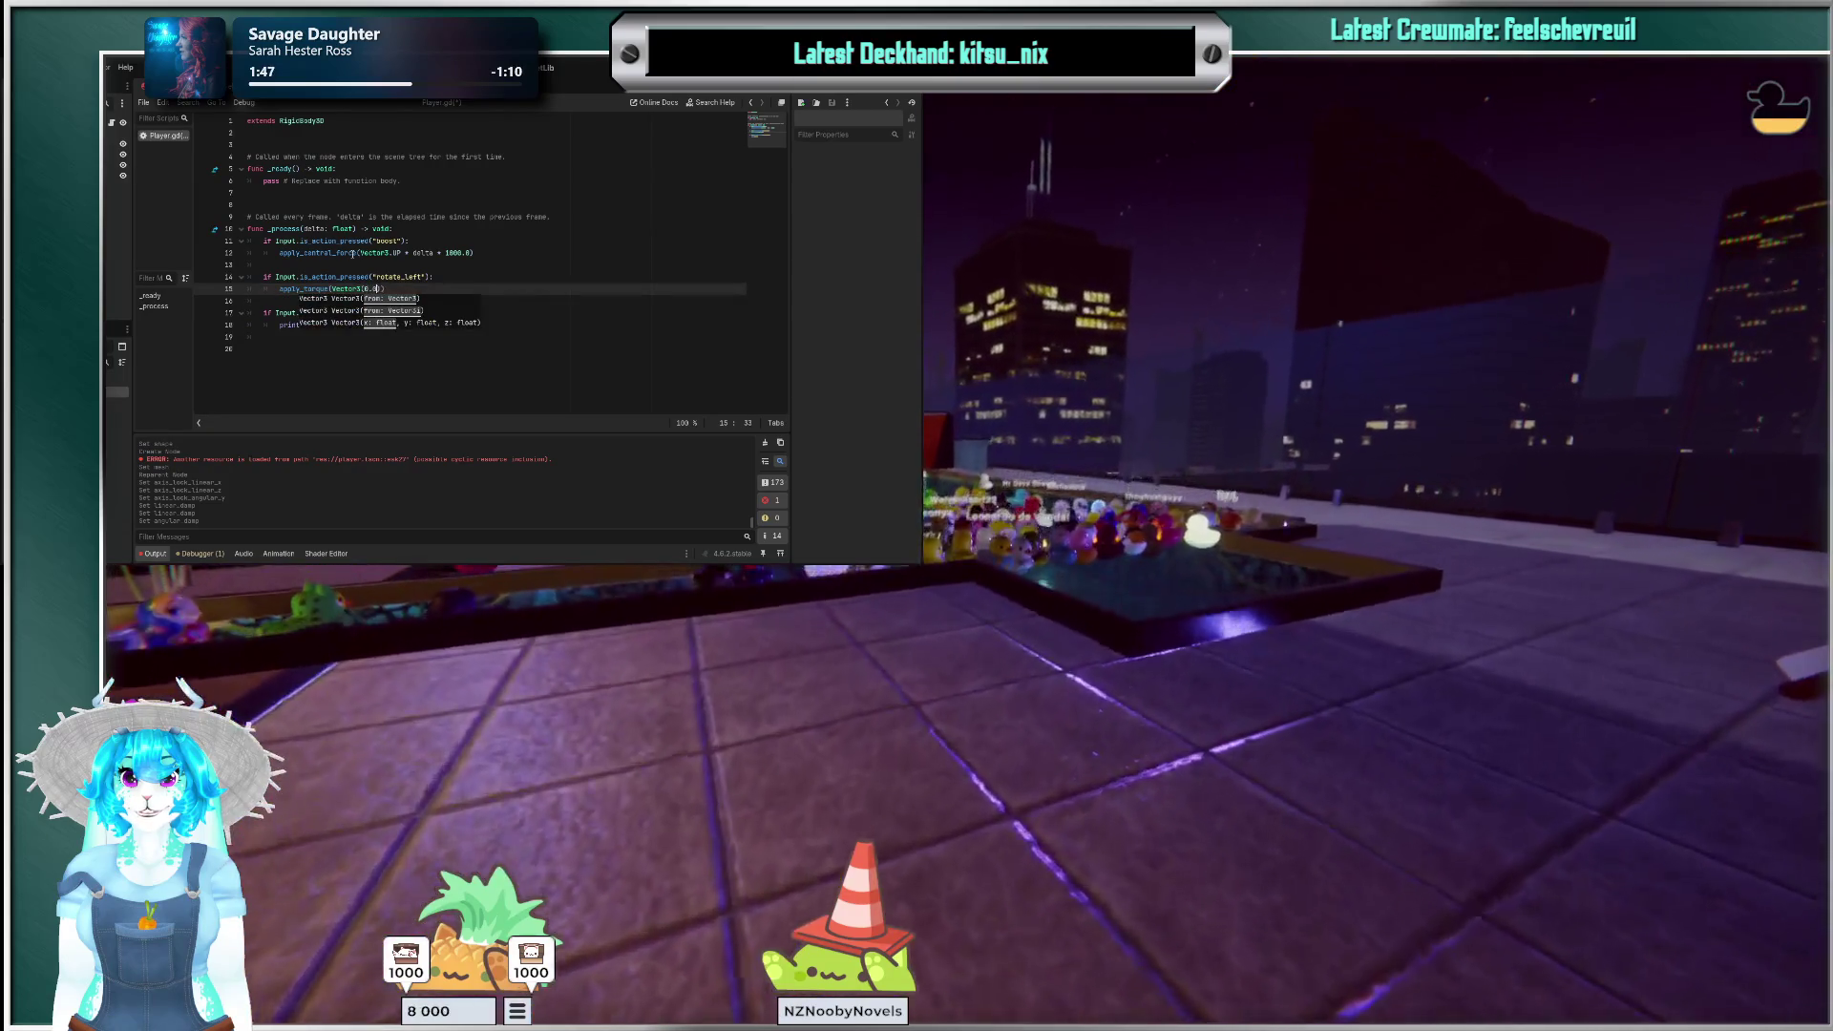
{"action": "type", "text": ", 0.0"}
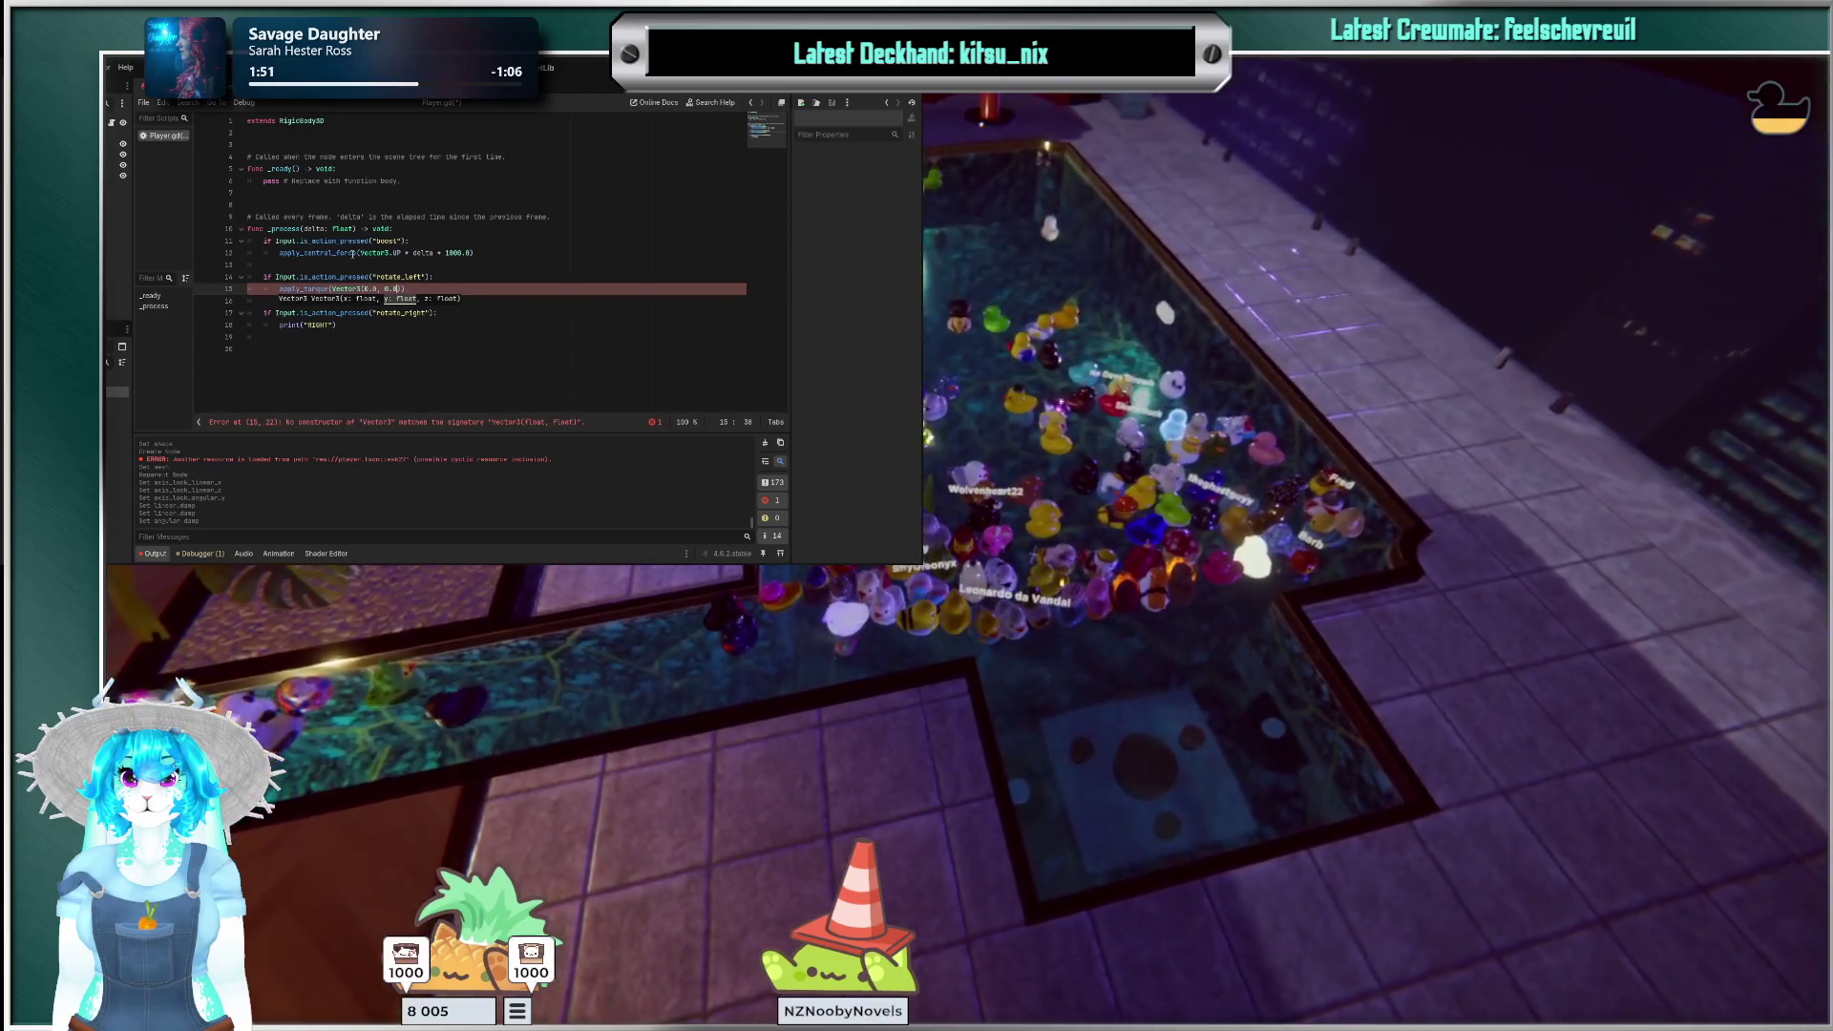
{"action": "type", "text": ", 100"}
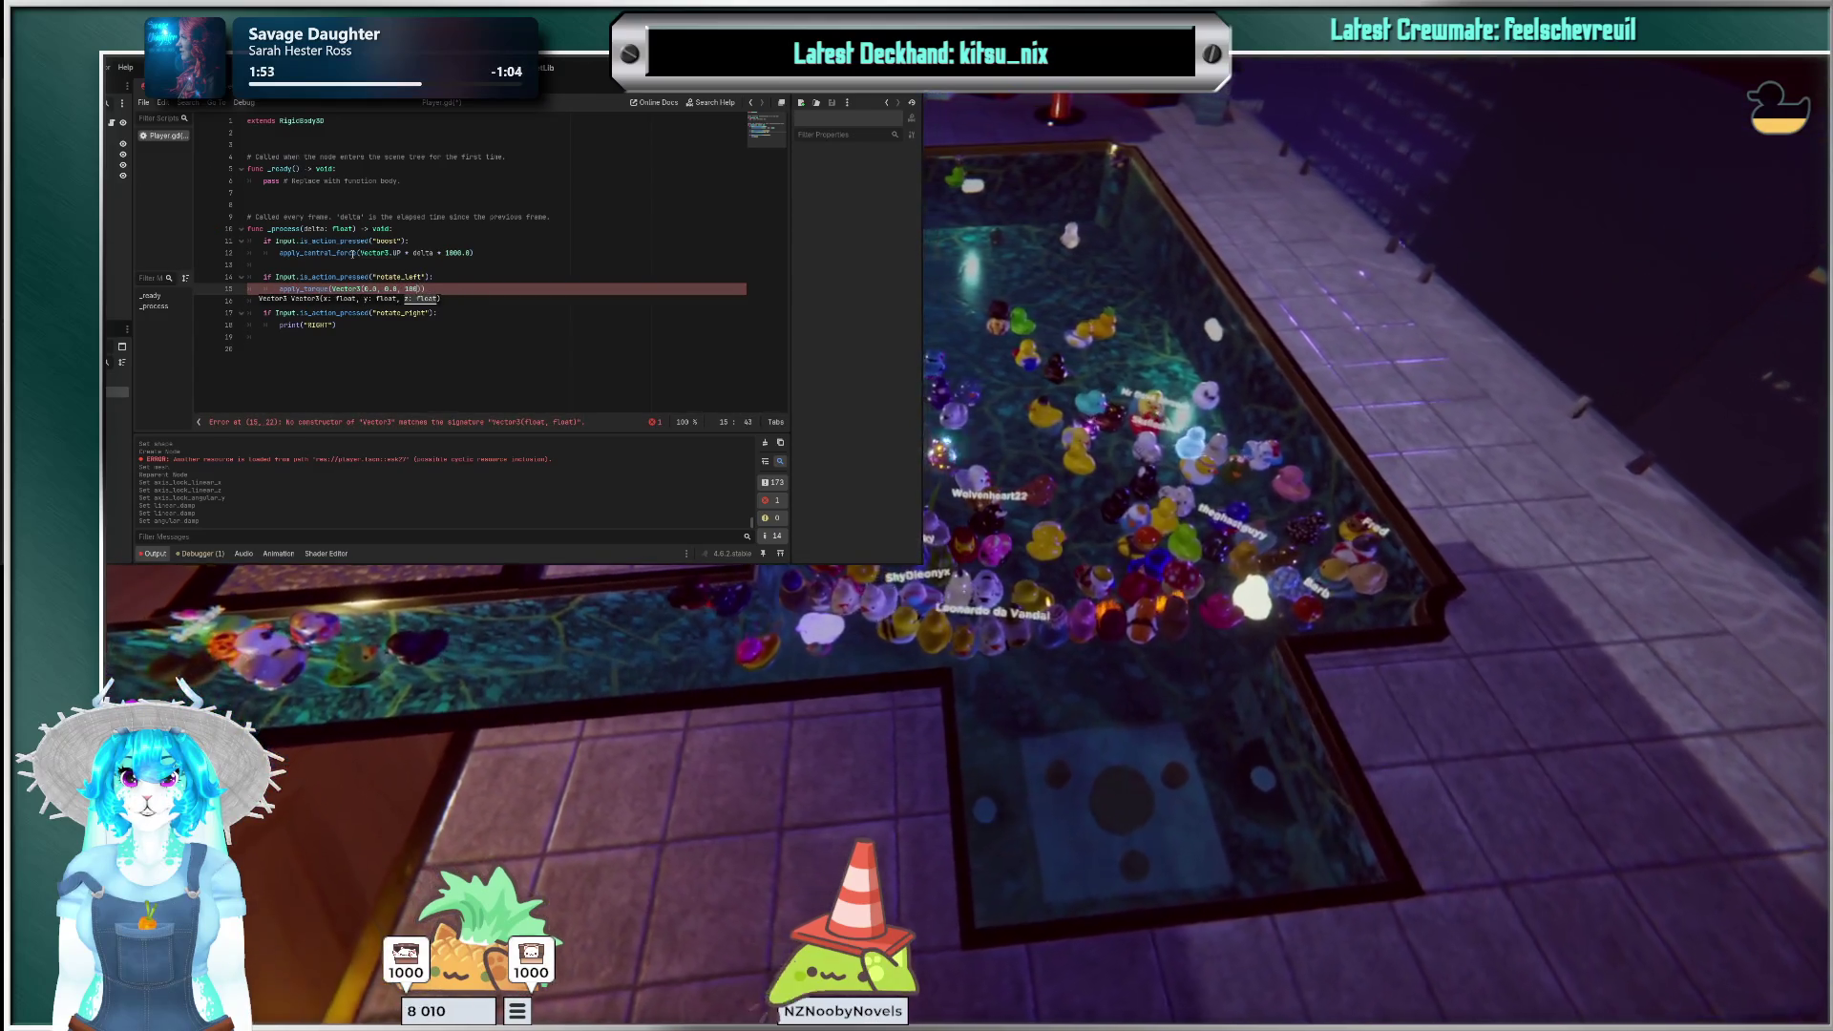
{"action": "type", "text": ".0"}
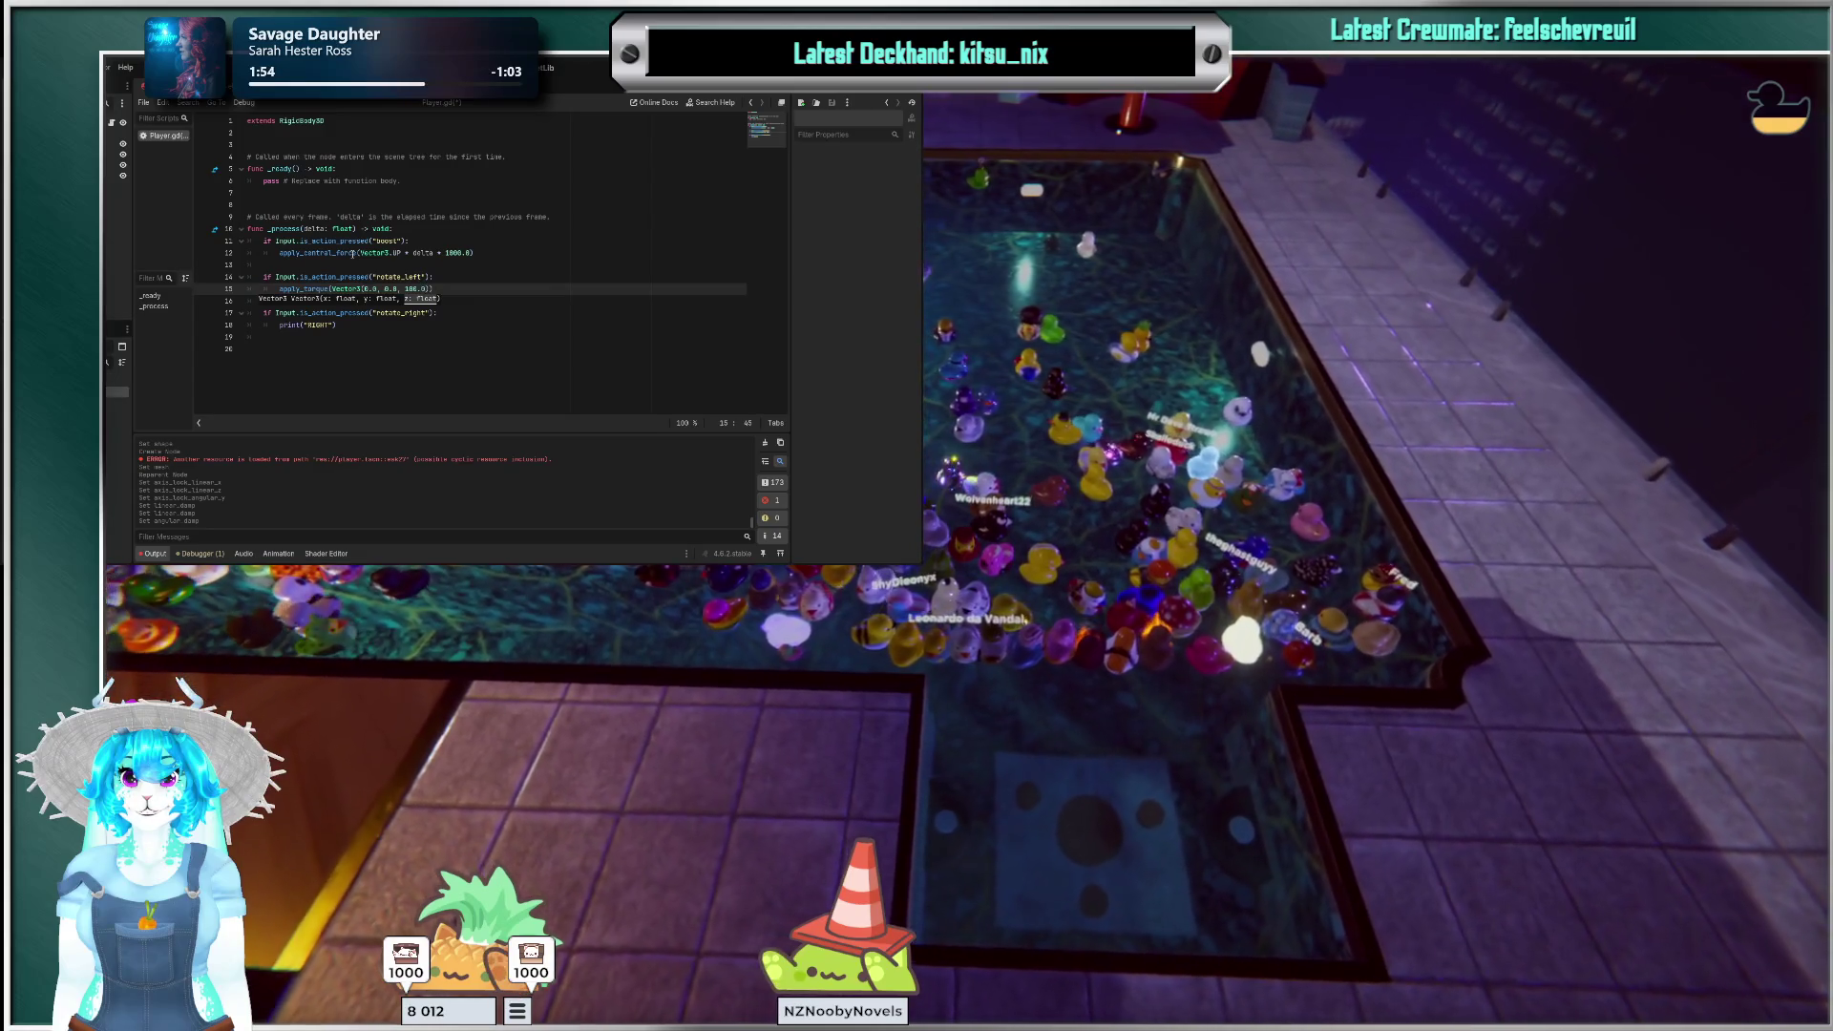
{"action": "type", "text": " * del"}
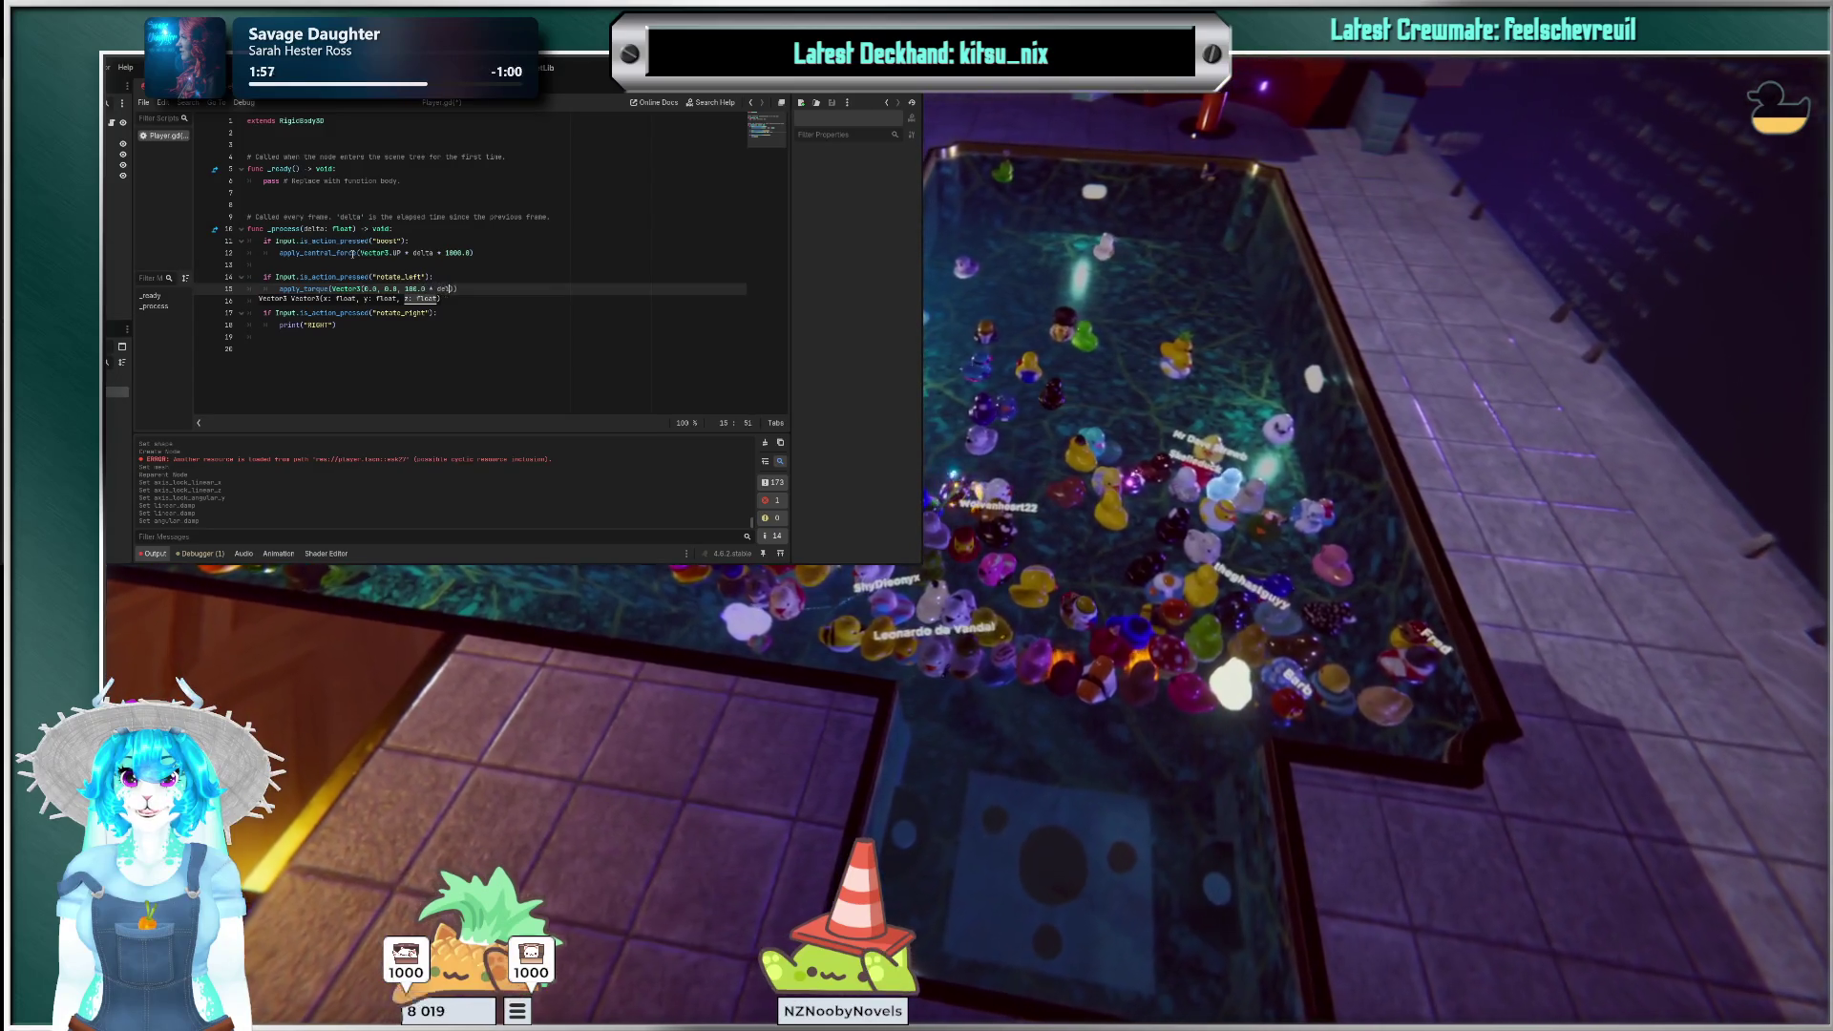
{"action": "type", "text": "ta"}
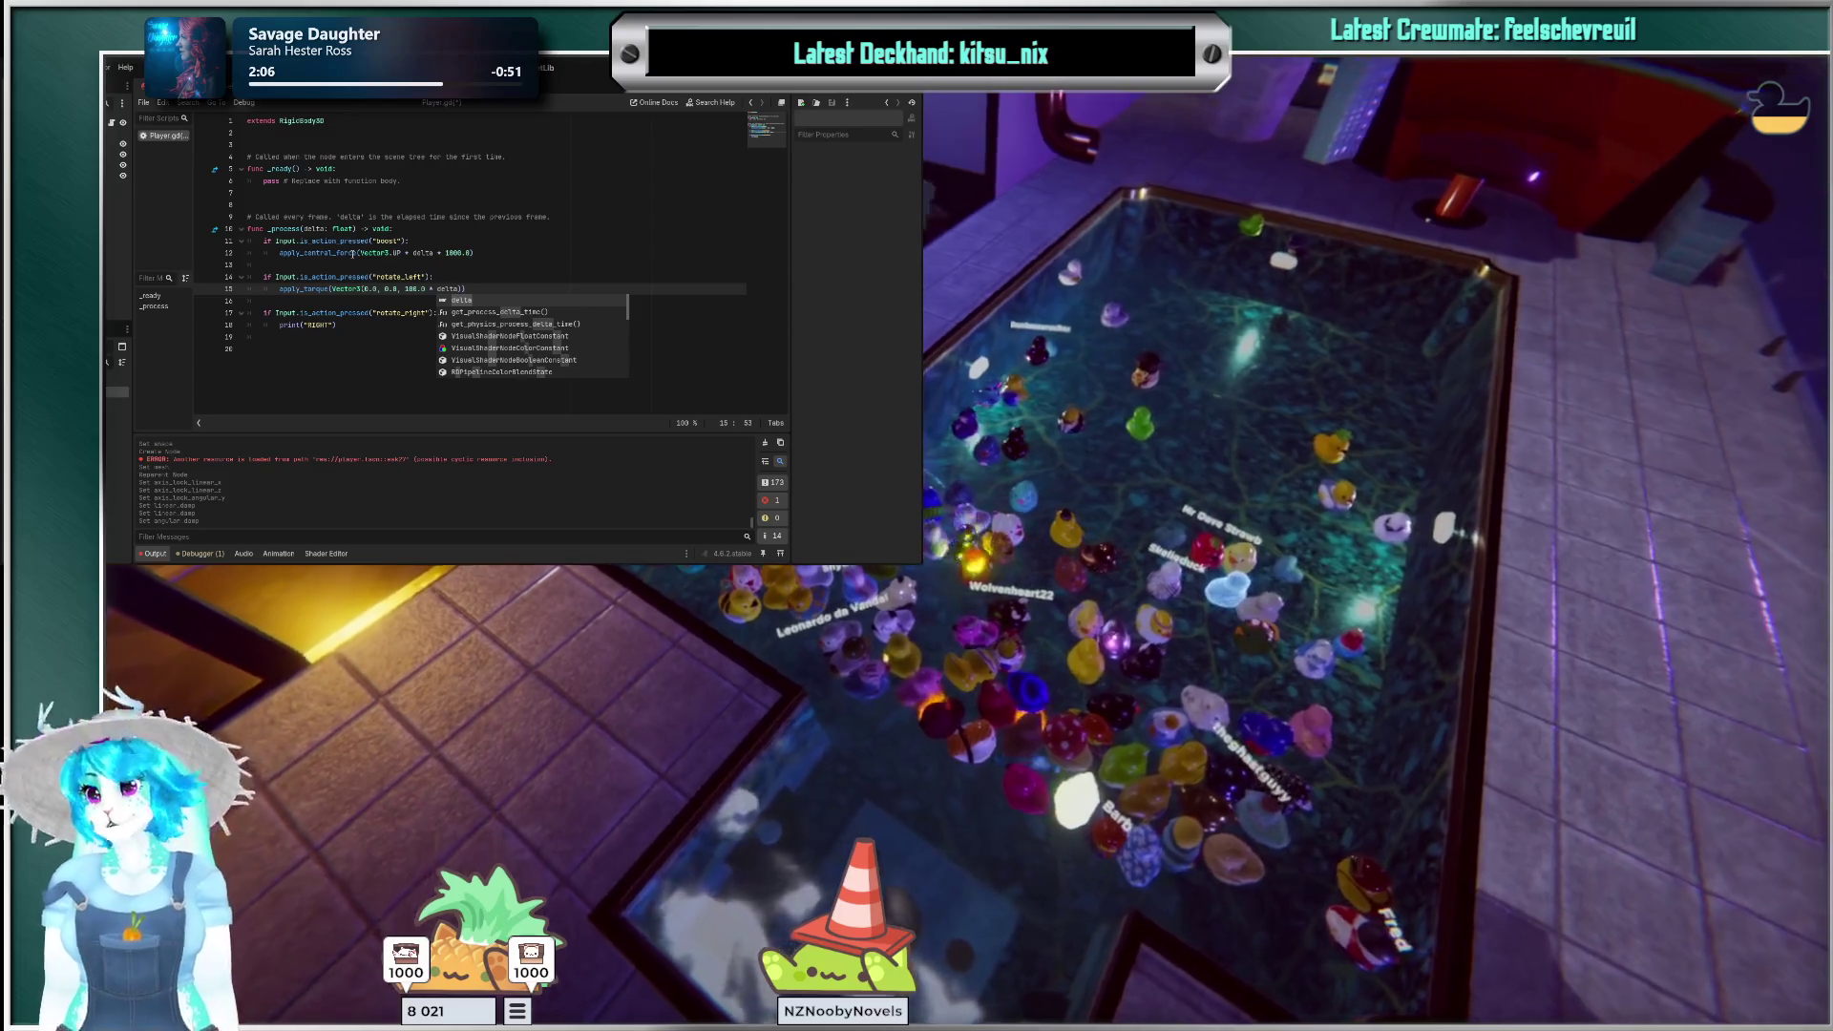
{"action": "left_click", "coordinate": [347, 327]}
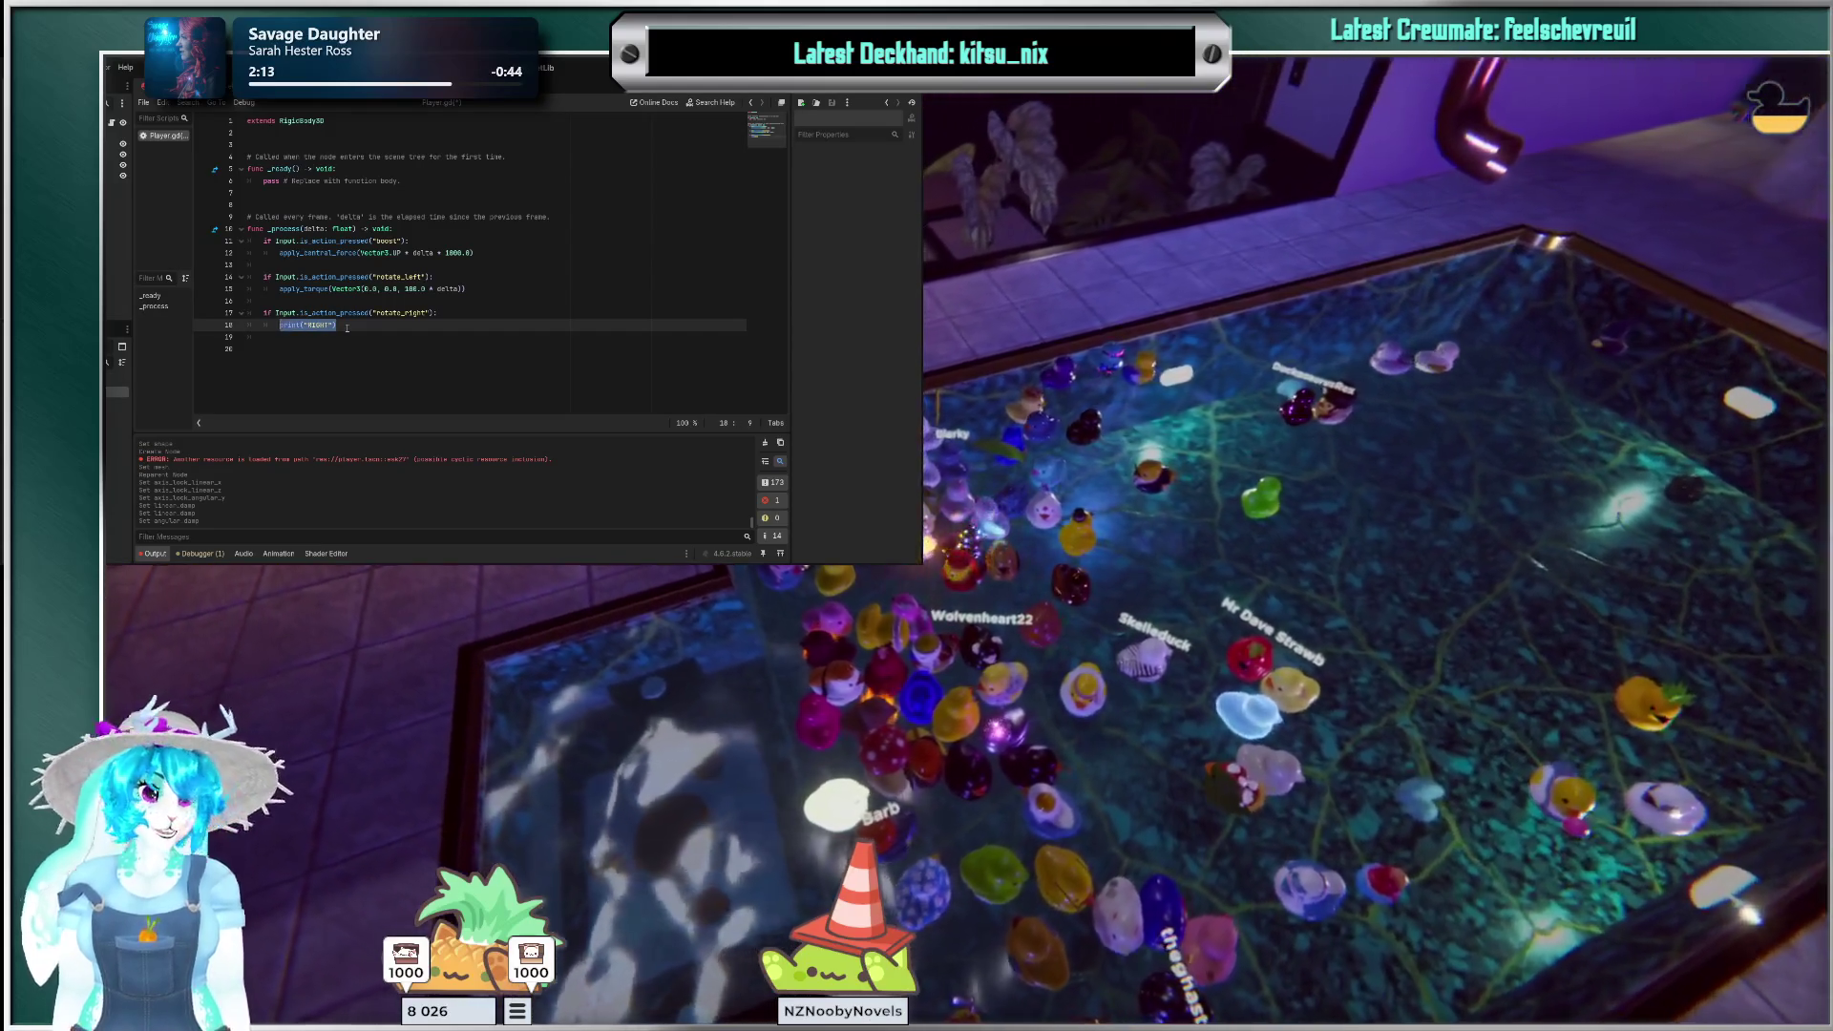
- Reuse the apply_torque call in place of print("RIGHT"), using 100.0 * -delta
{"action": "left_click_drag", "start_coordinate": [280, 289], "coordinate": [479, 290]}
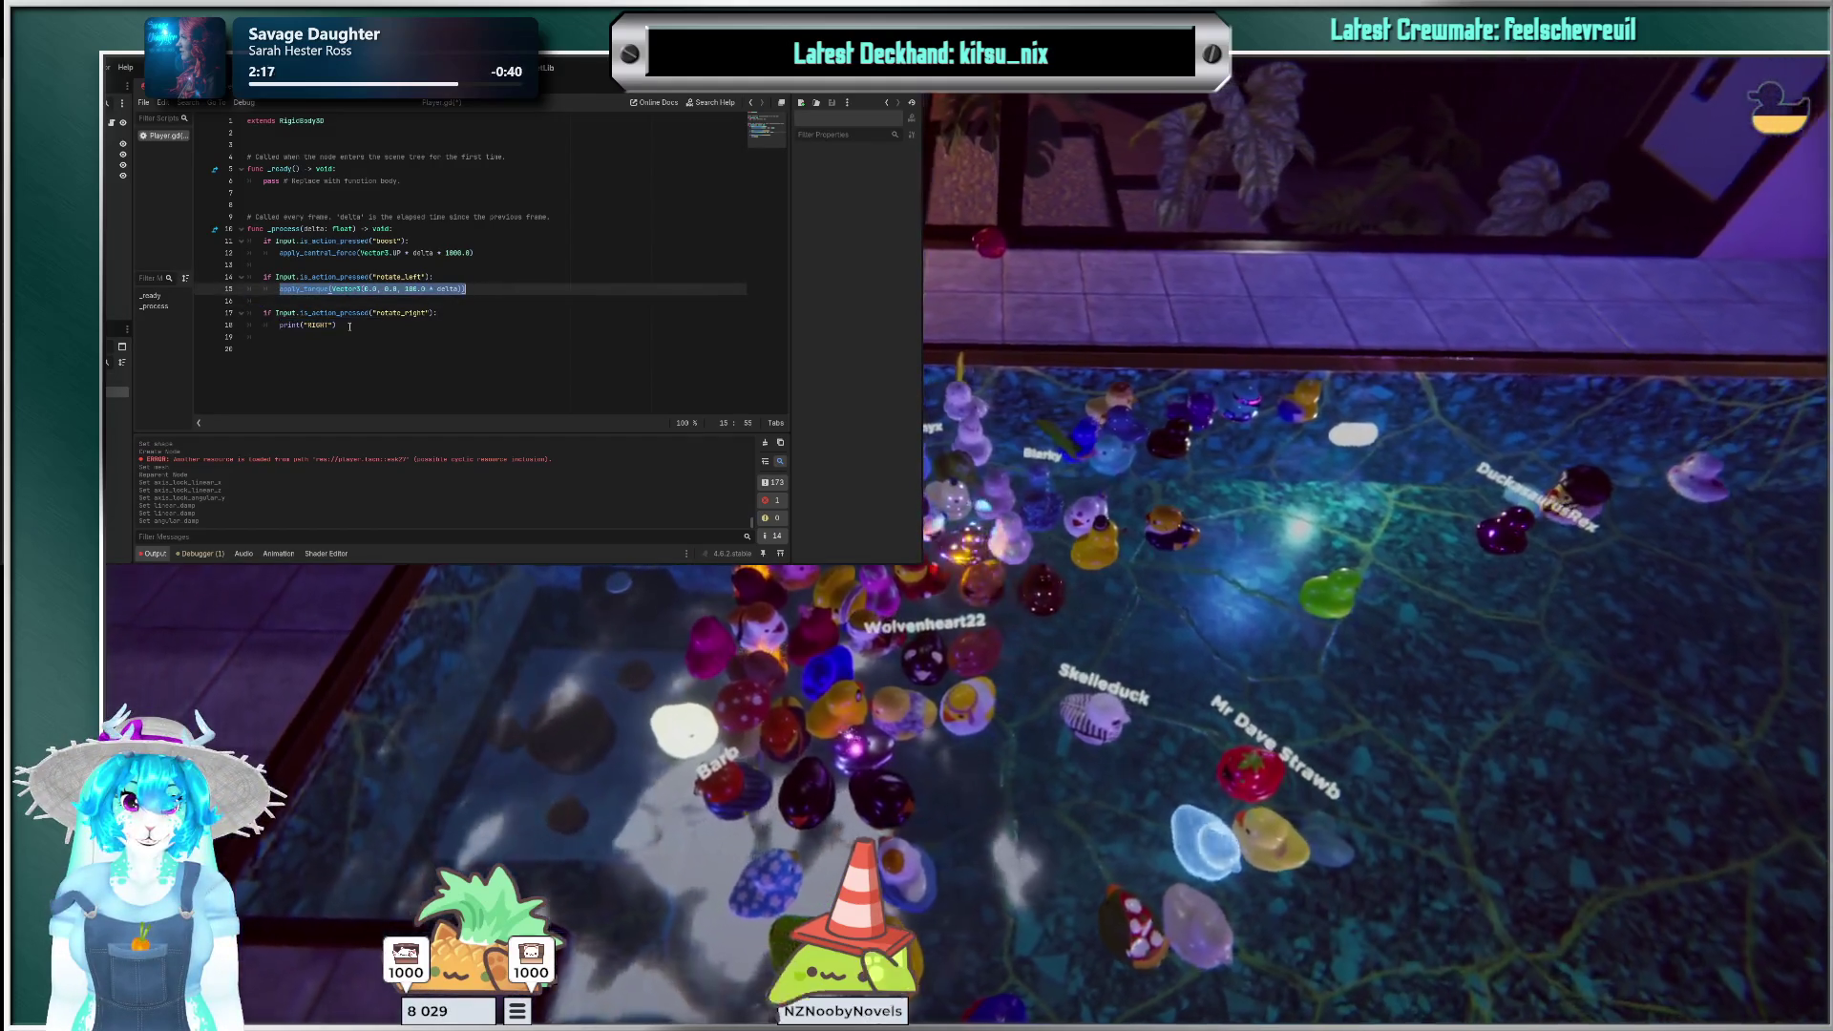
{"action": "left_click_drag", "start_coordinate": [350, 325], "coordinate": [308, 324]}
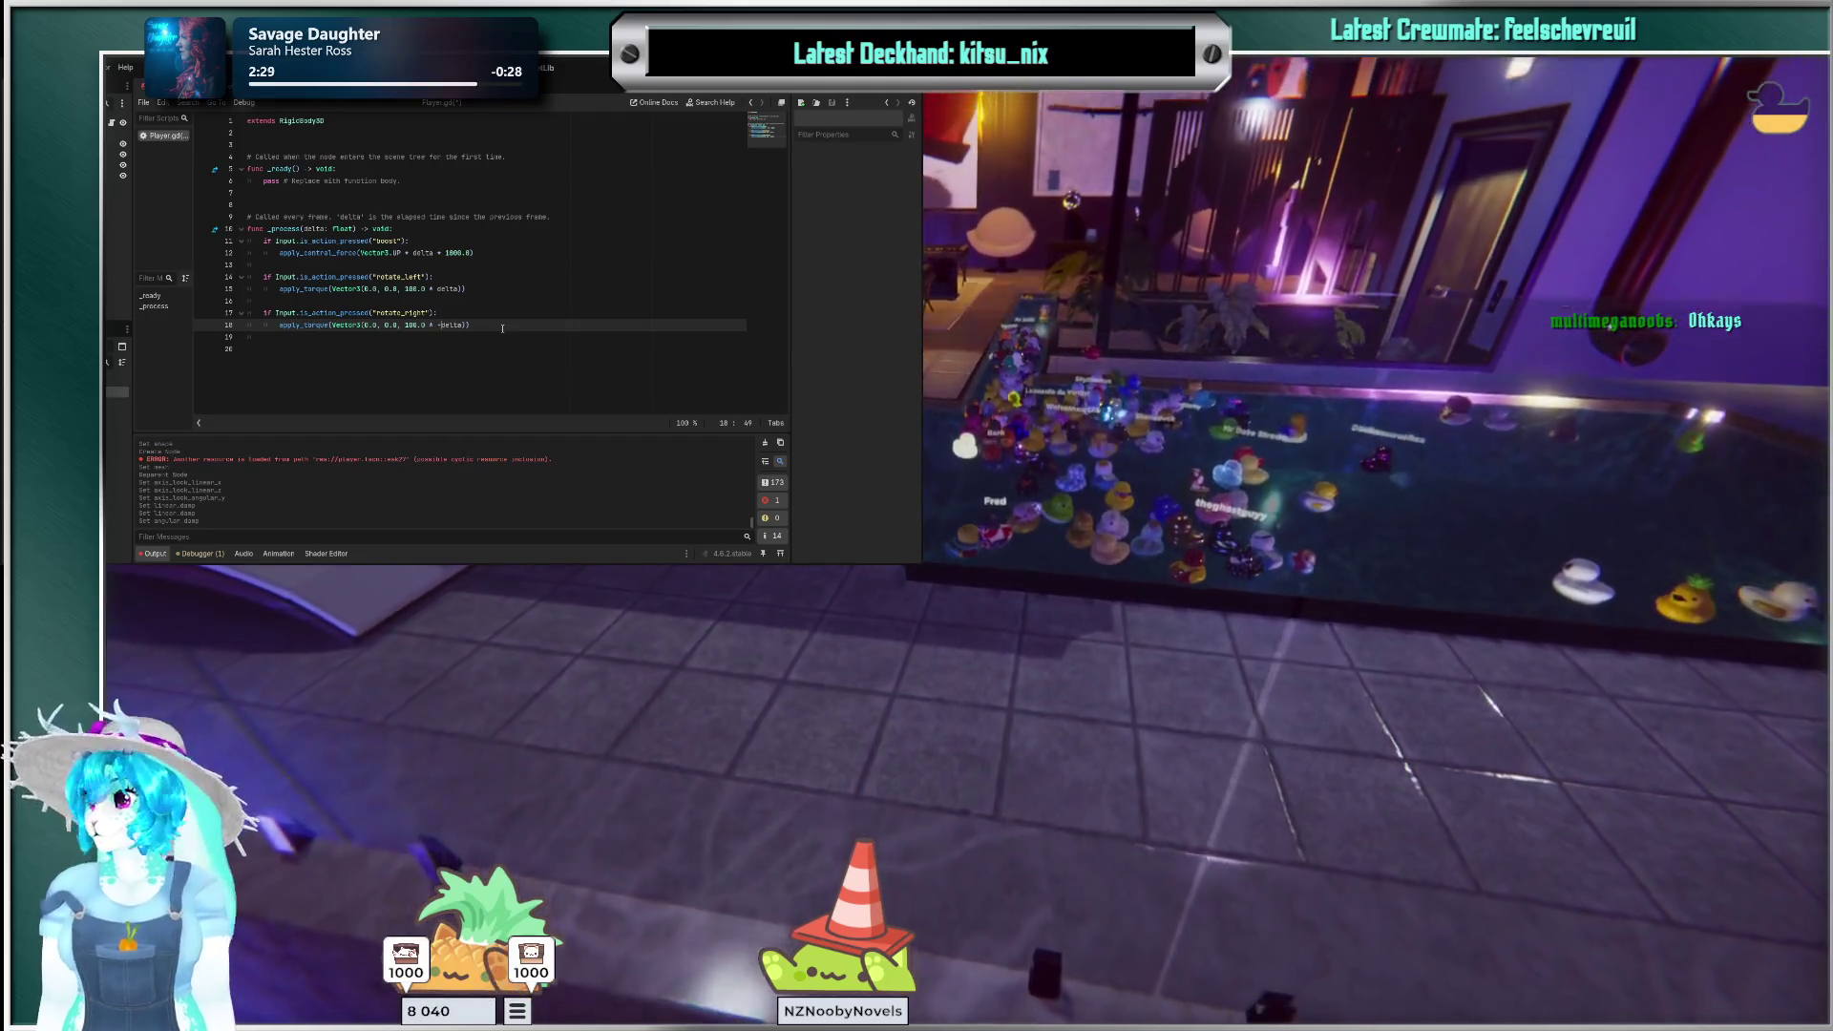
{"action": "left_click", "coordinate": [552, 366]}
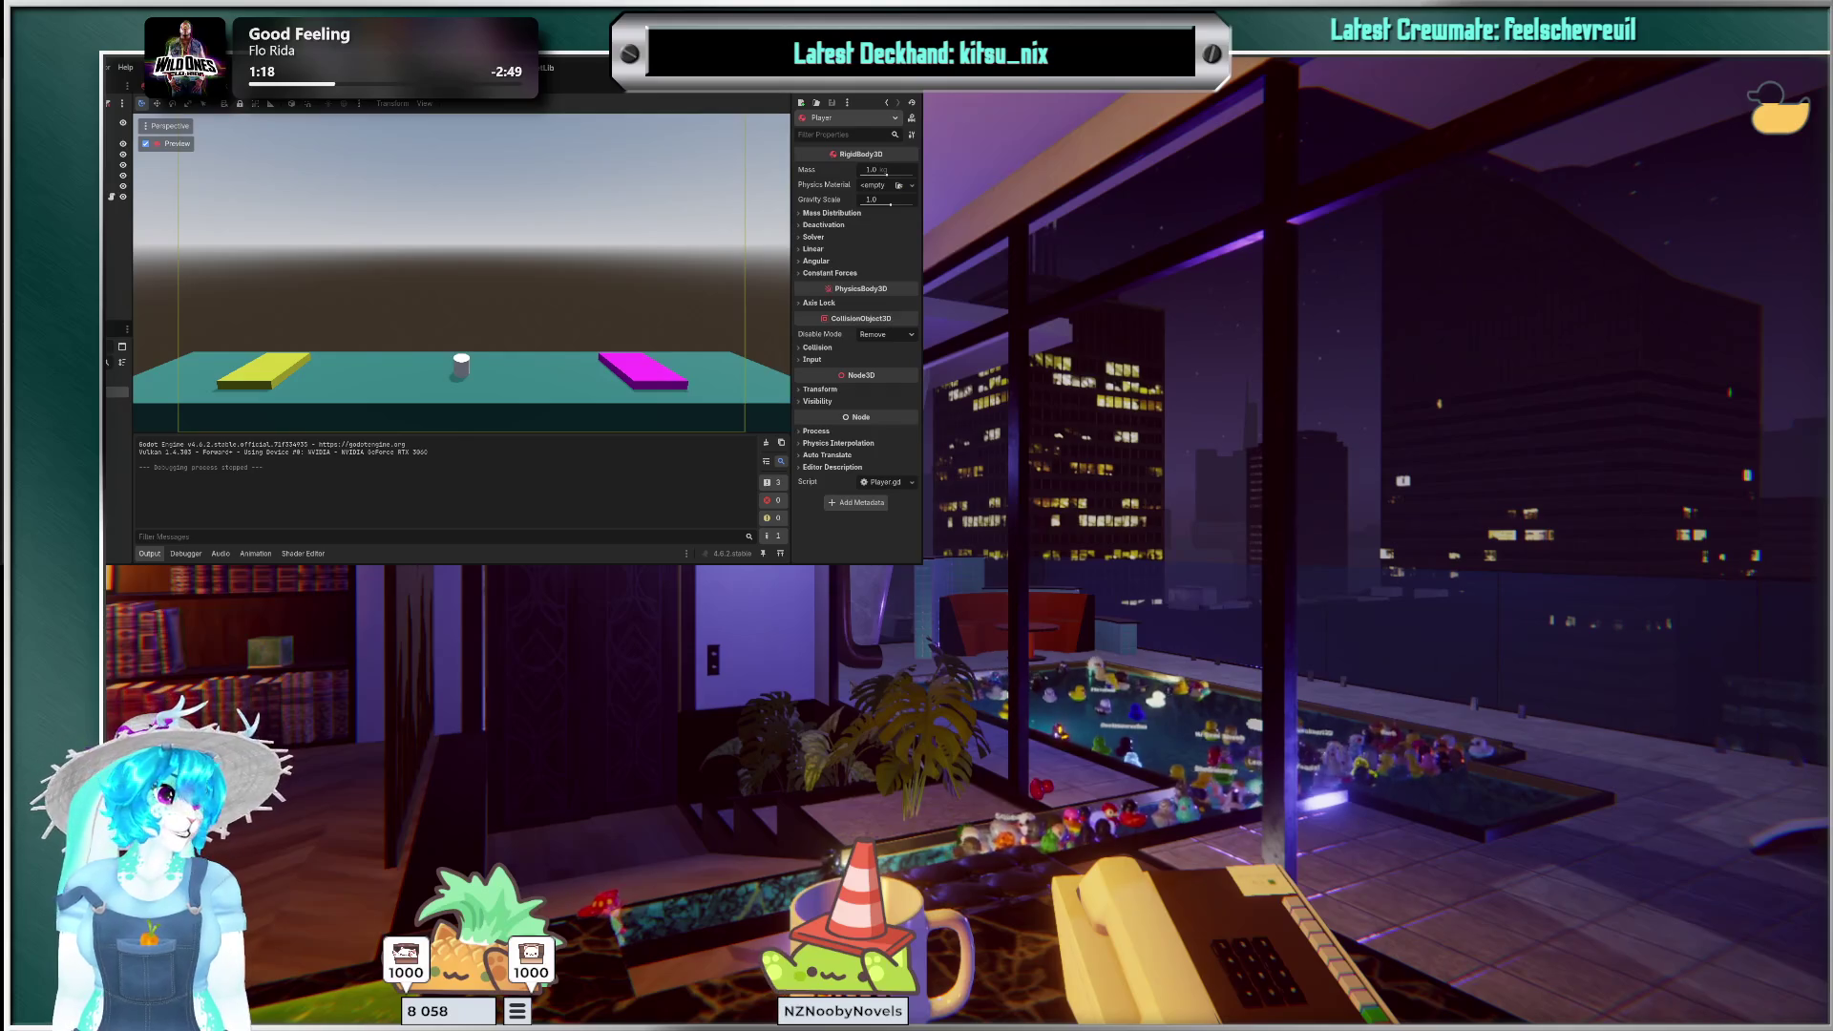
- Bring up the Player scene with its cylinder body in the 3D editor
{"action": "key", "text": "ctrl+z"}
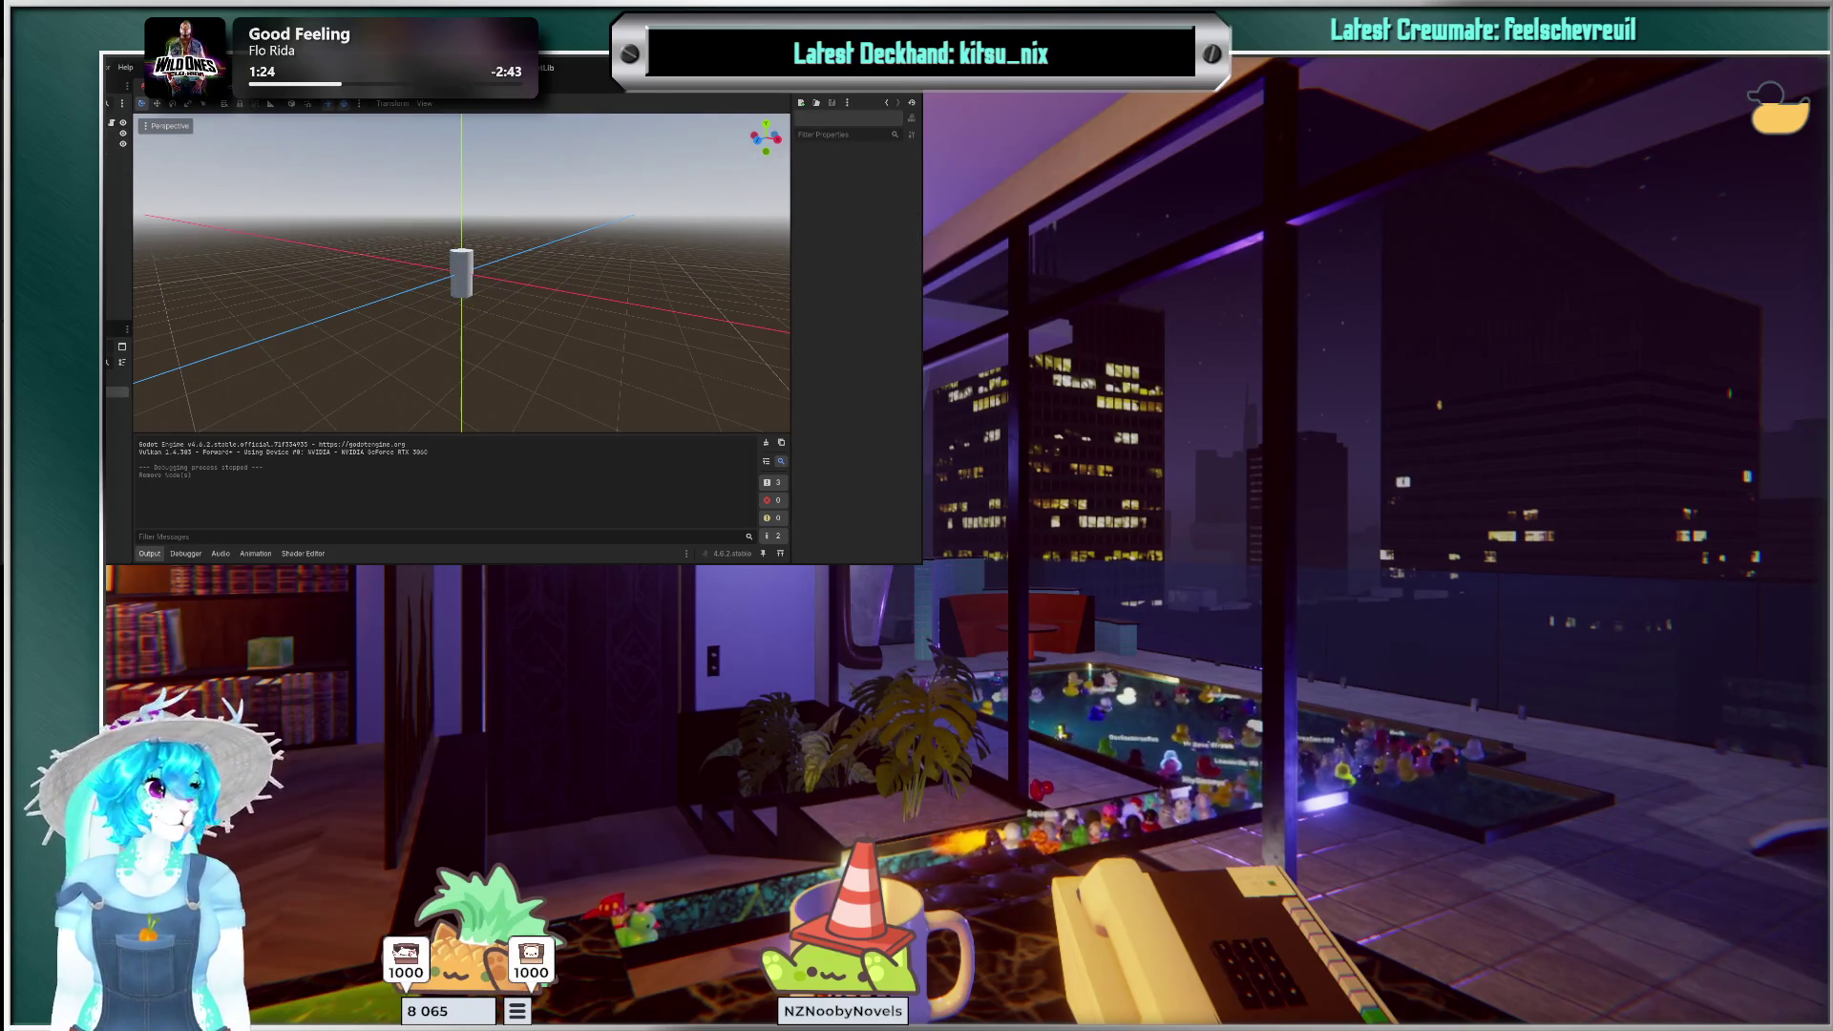
- Save the player scene, then test-run the platform level and stop it
{"action": "key", "text": "ctrl+s"}
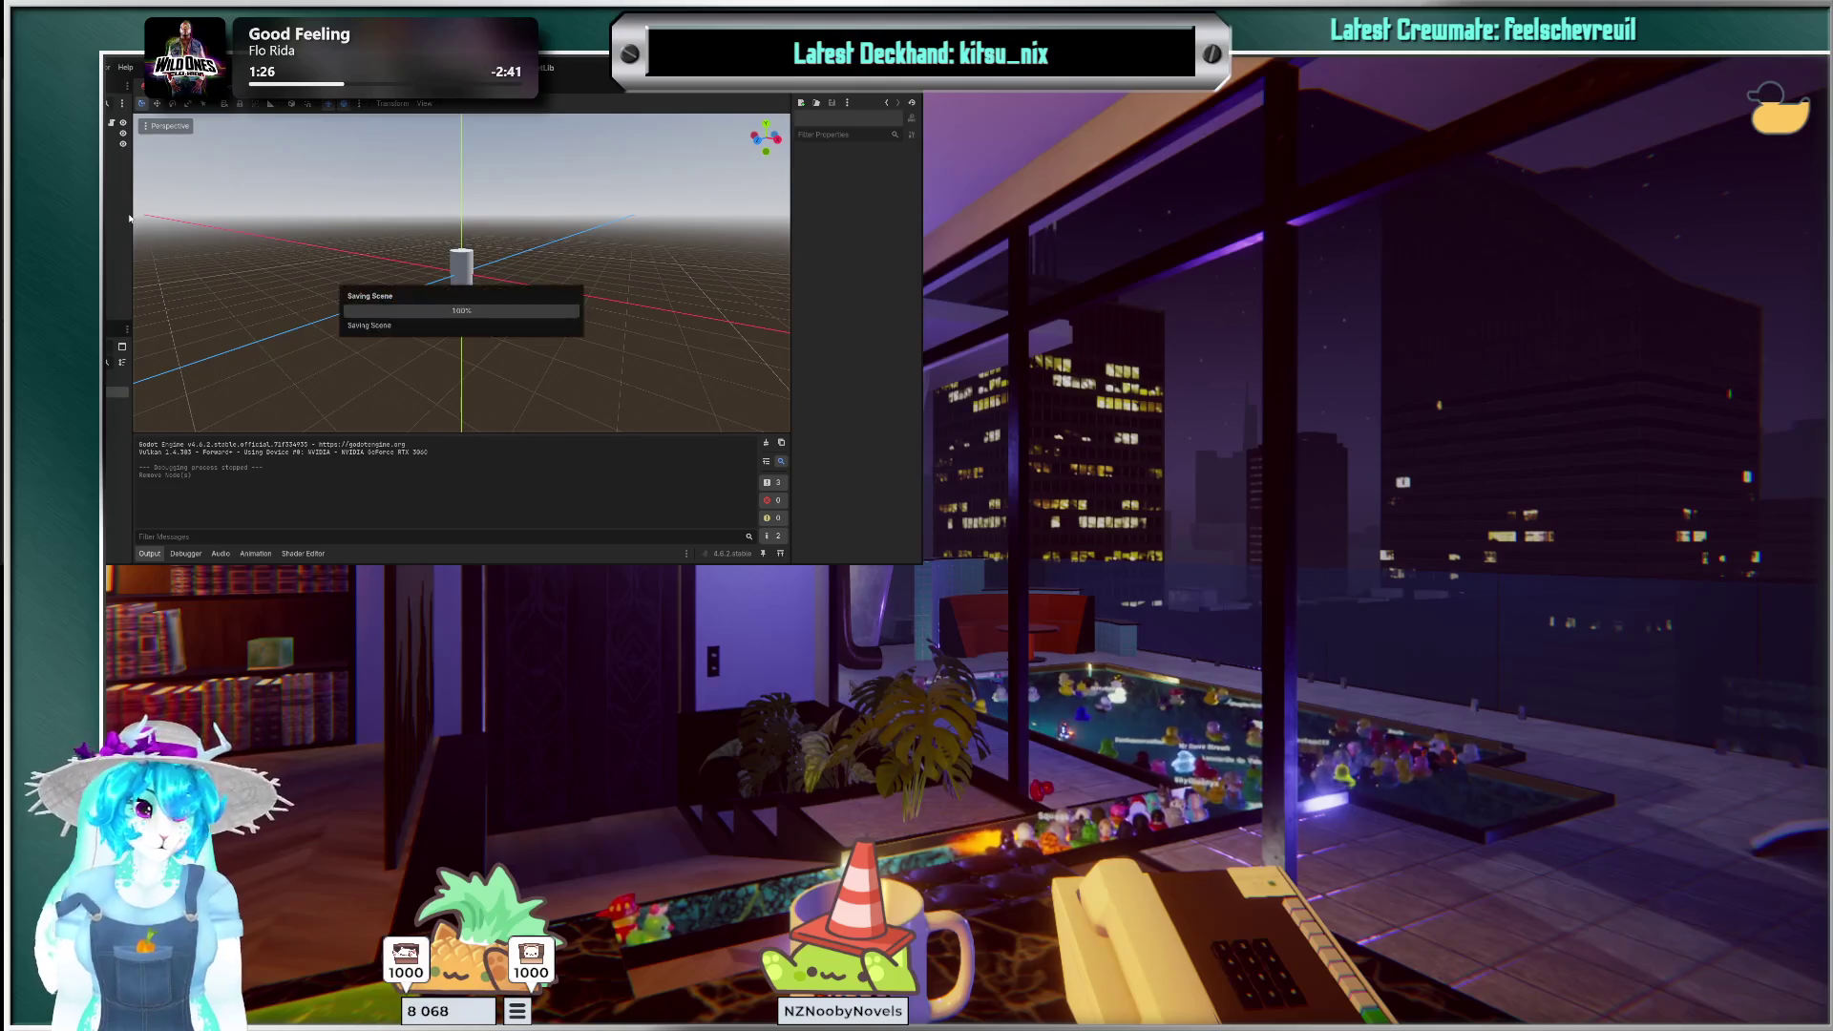
{"action": "left_click", "coordinate": [215, 84]}
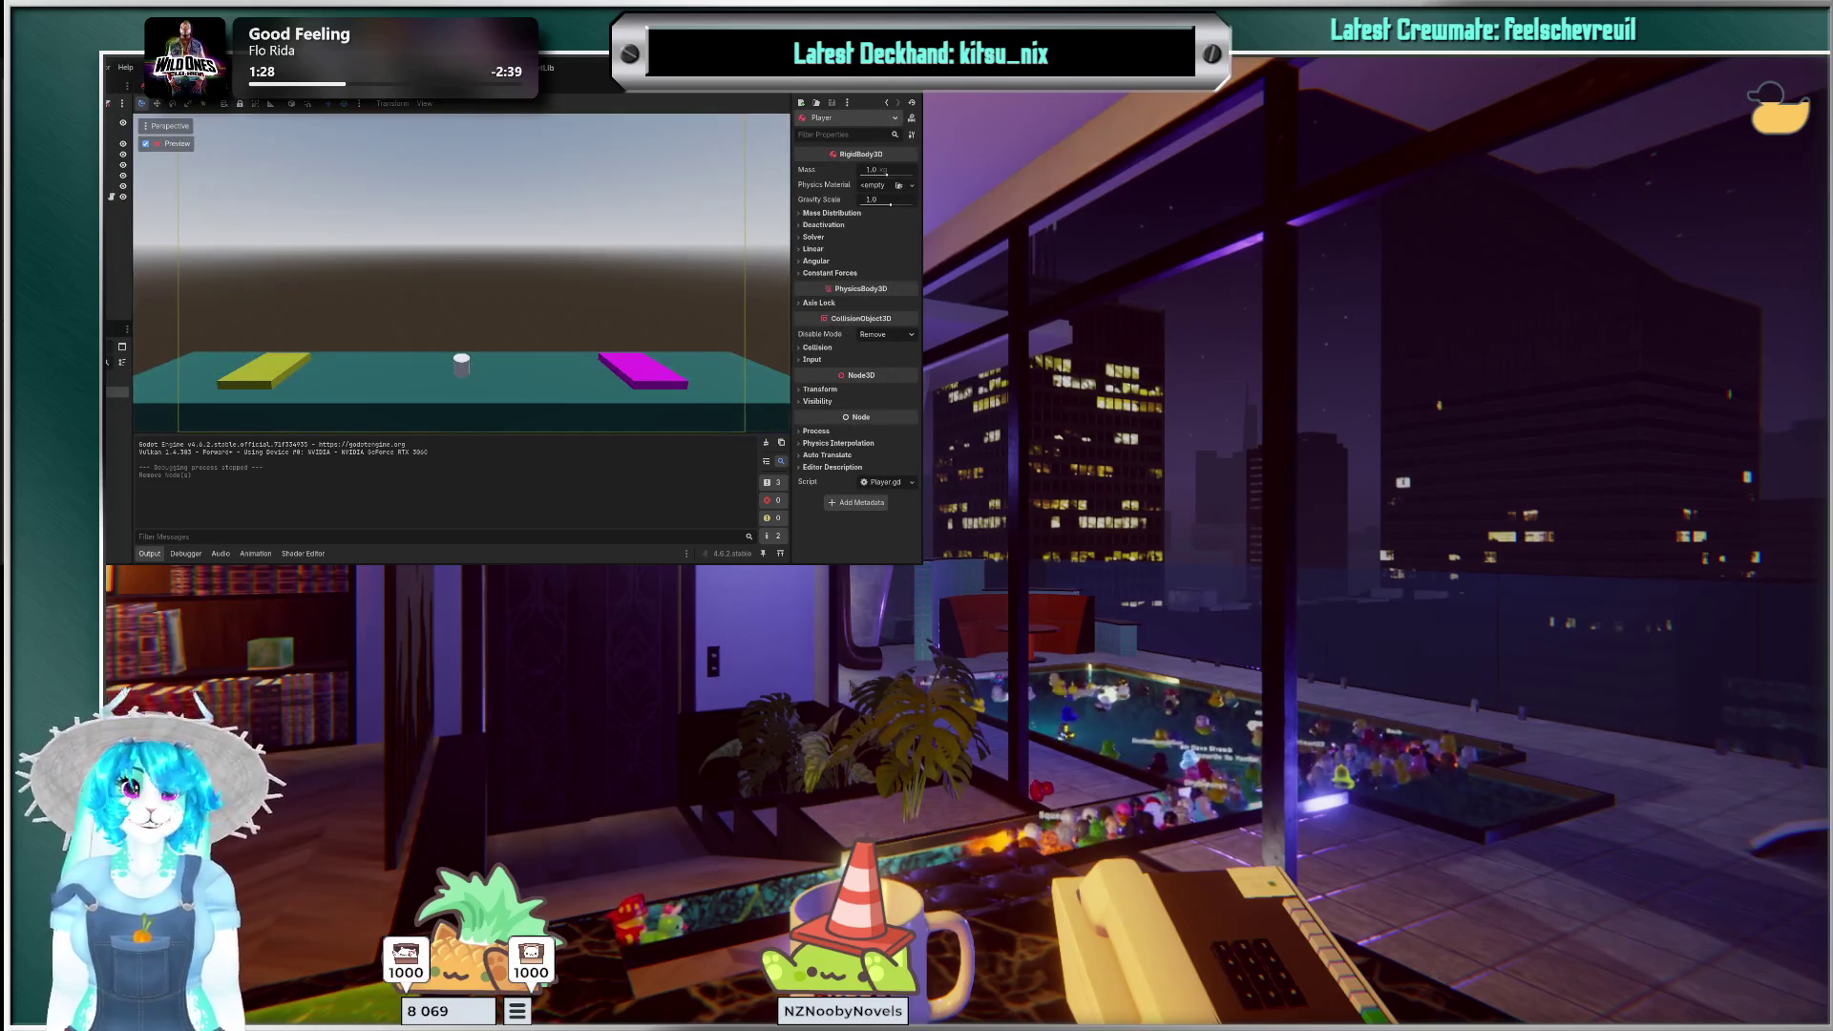
{"action": "key", "text": "F5"}
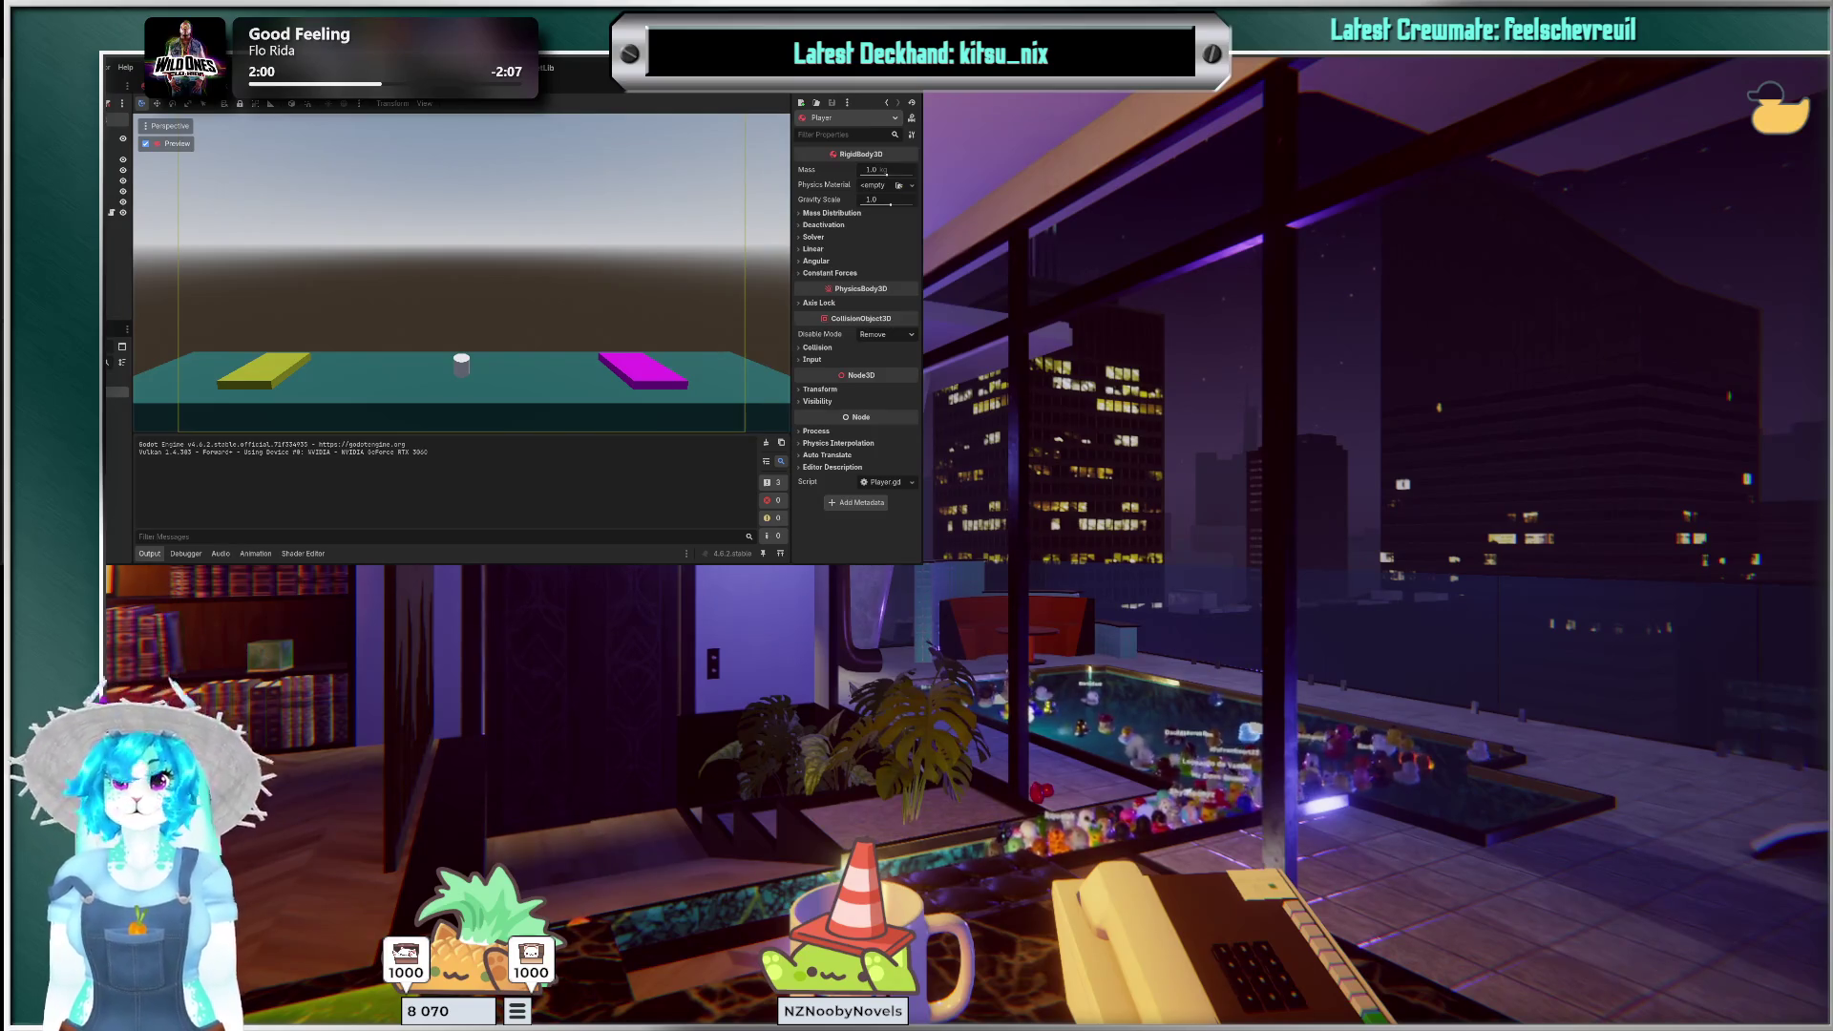
{"action": "key", "text": "F8"}
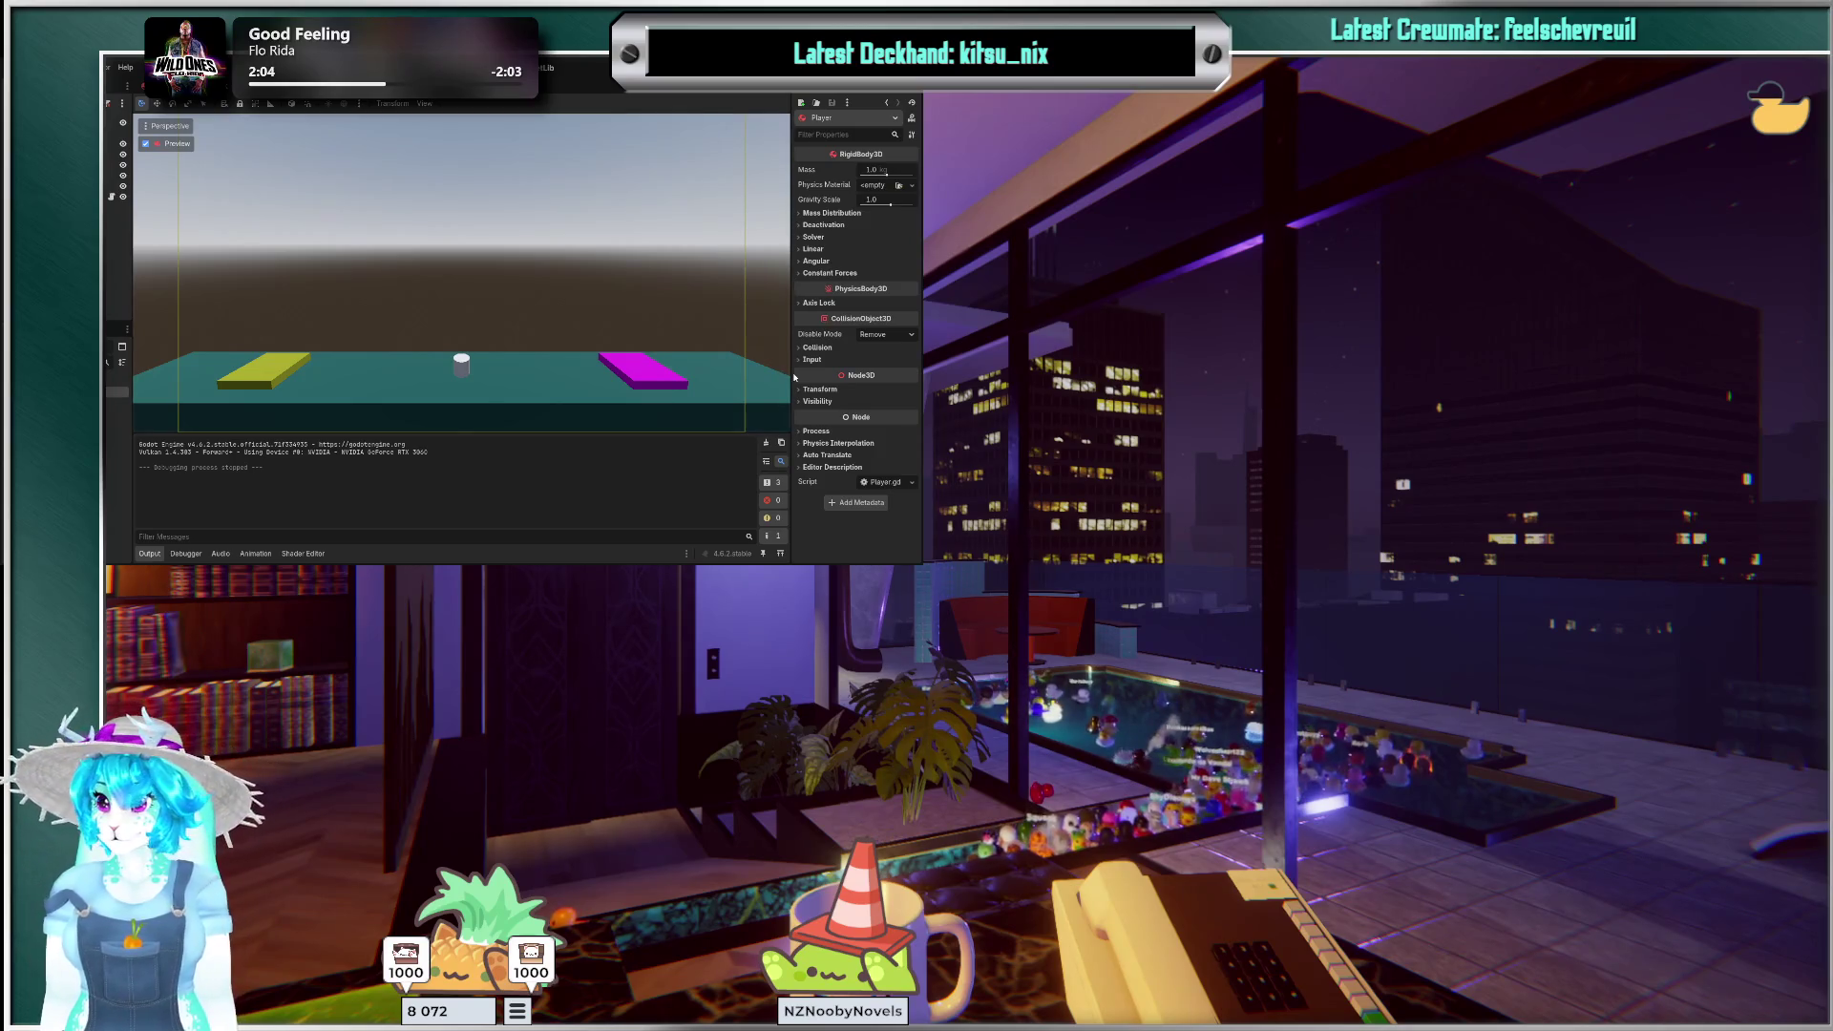
{"action": "left_click", "coordinate": [820, 389]}
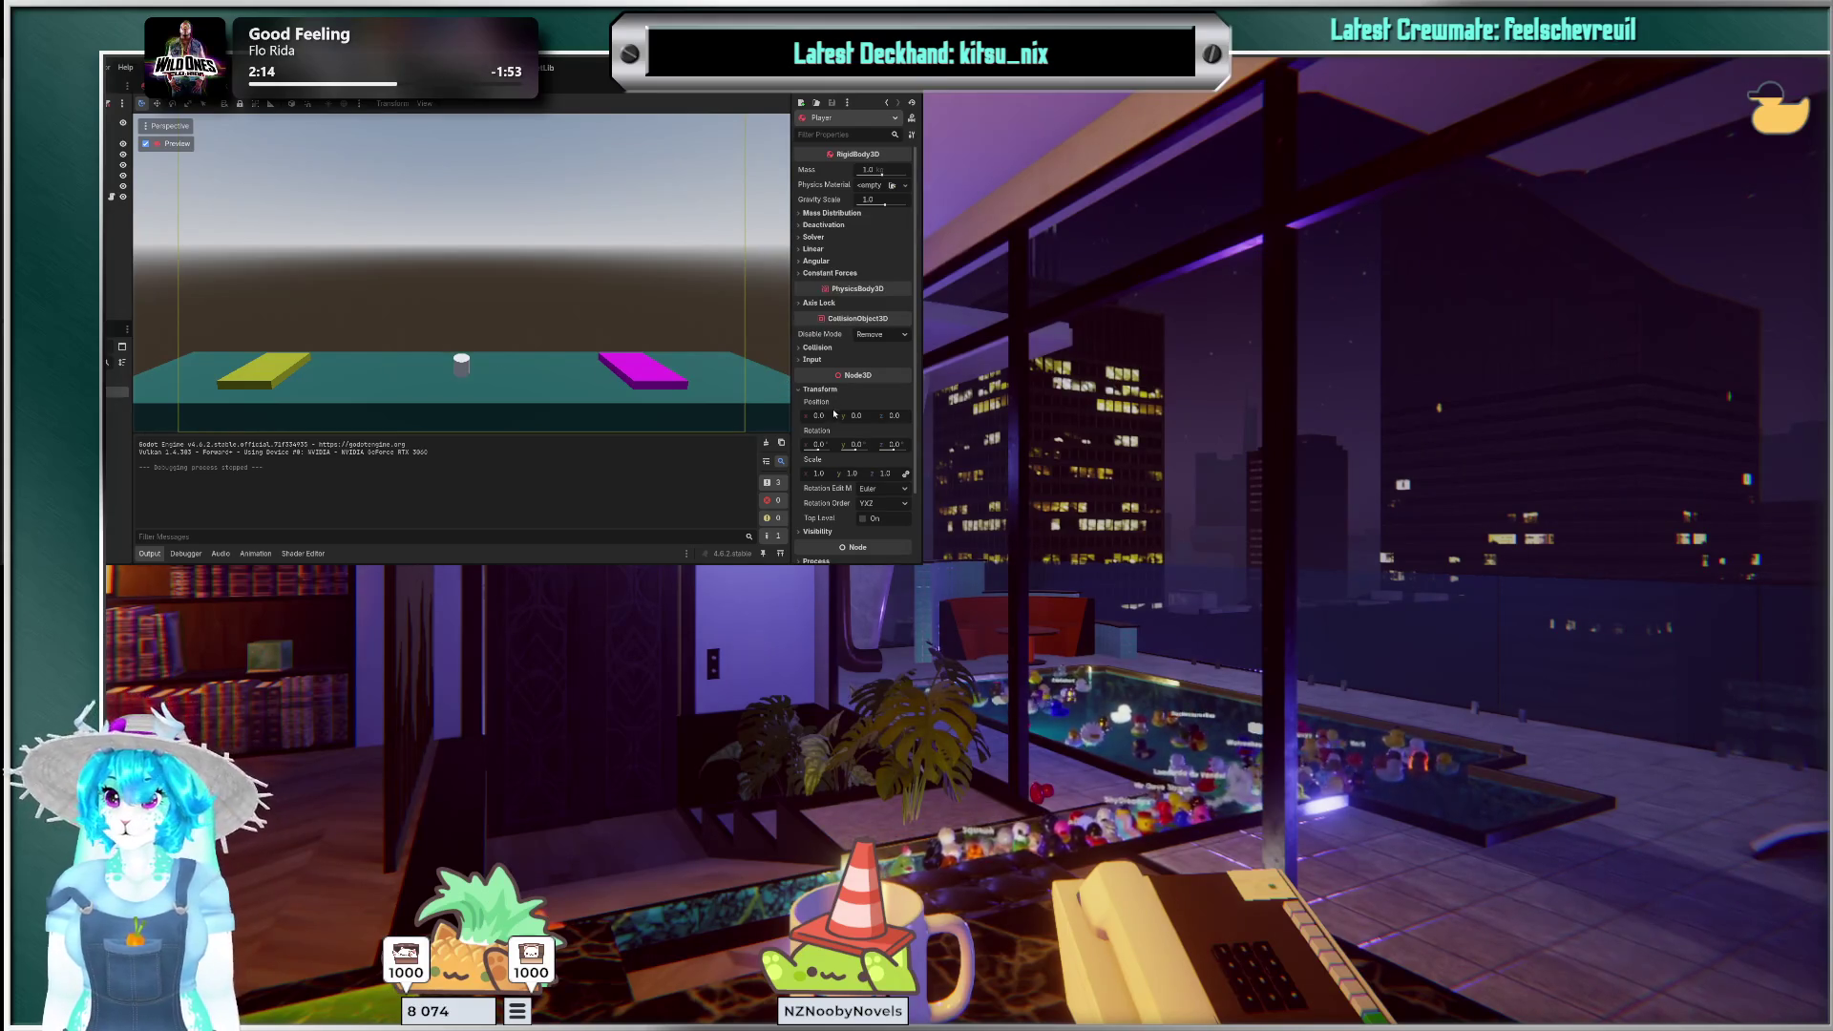
- Raise the Player above the platform to Position y 1.0
{"action": "left_click_drag", "start_coordinate": [867, 423], "coordinate": [921, 423]}
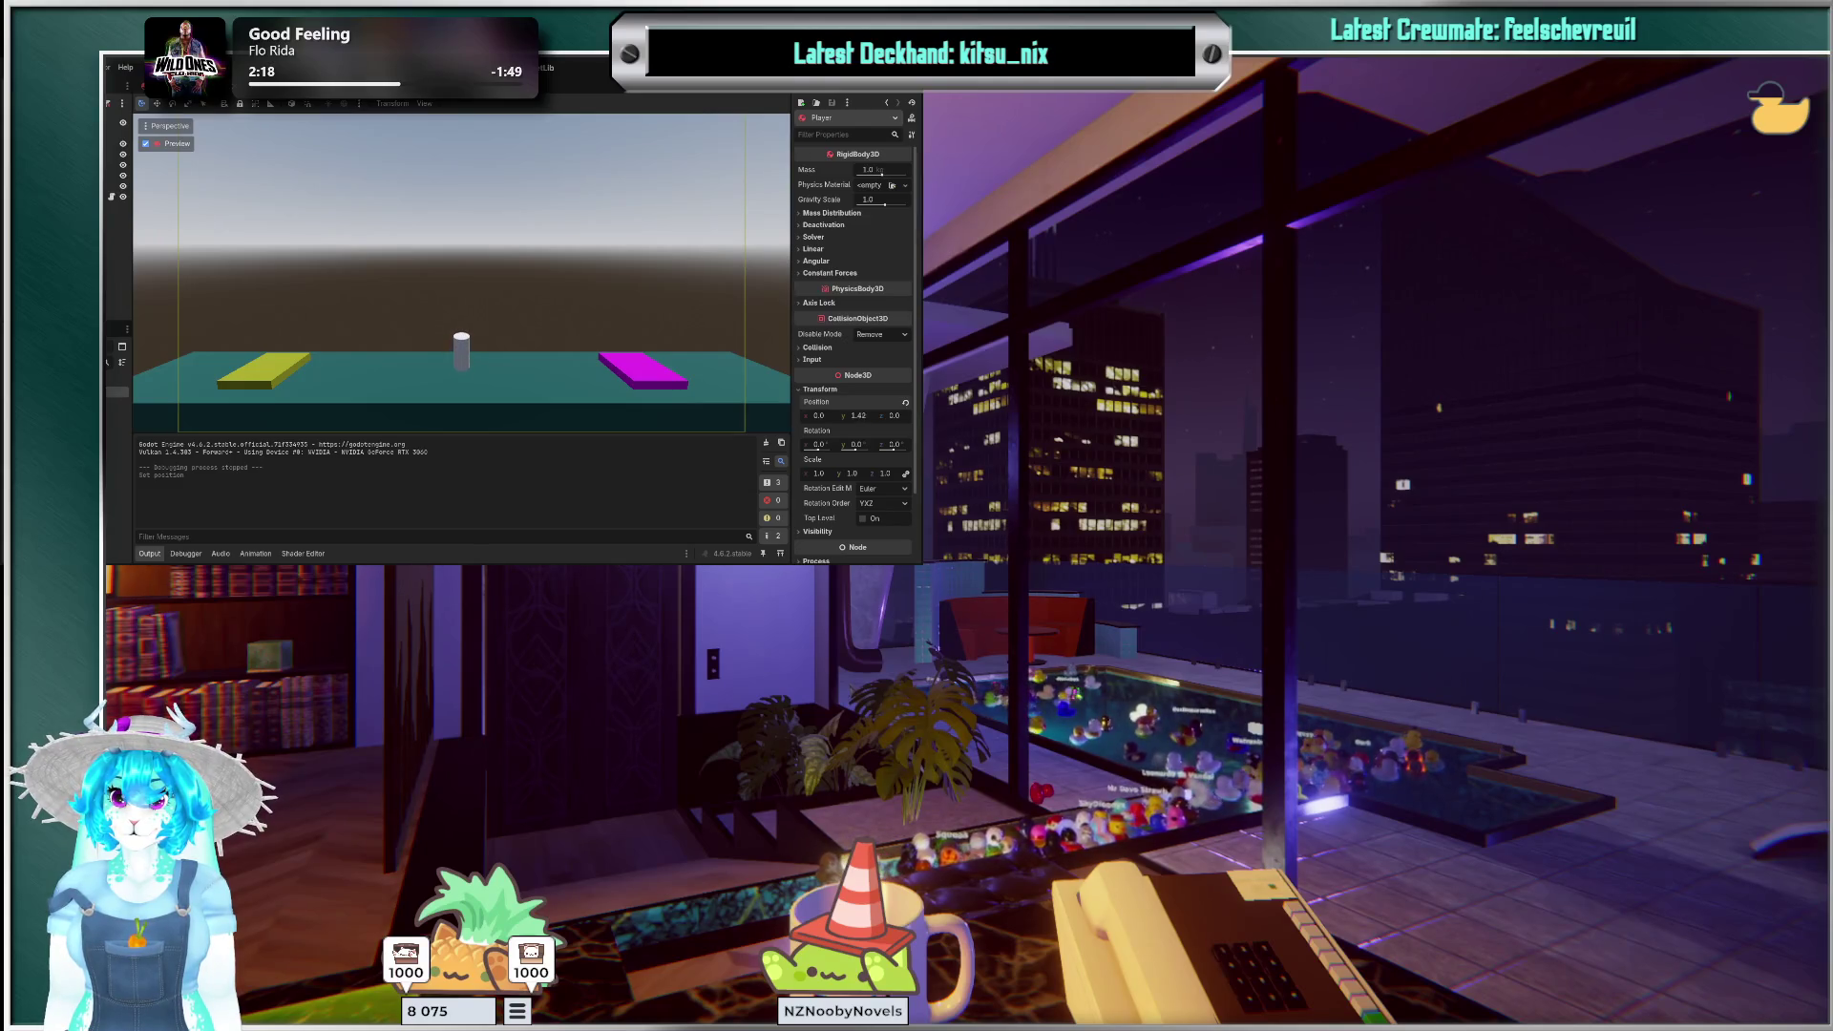
{"action": "left_click", "coordinate": [860, 416]}
{"action": "type", "text": "1"}
{"action": "key", "text": "Return"}
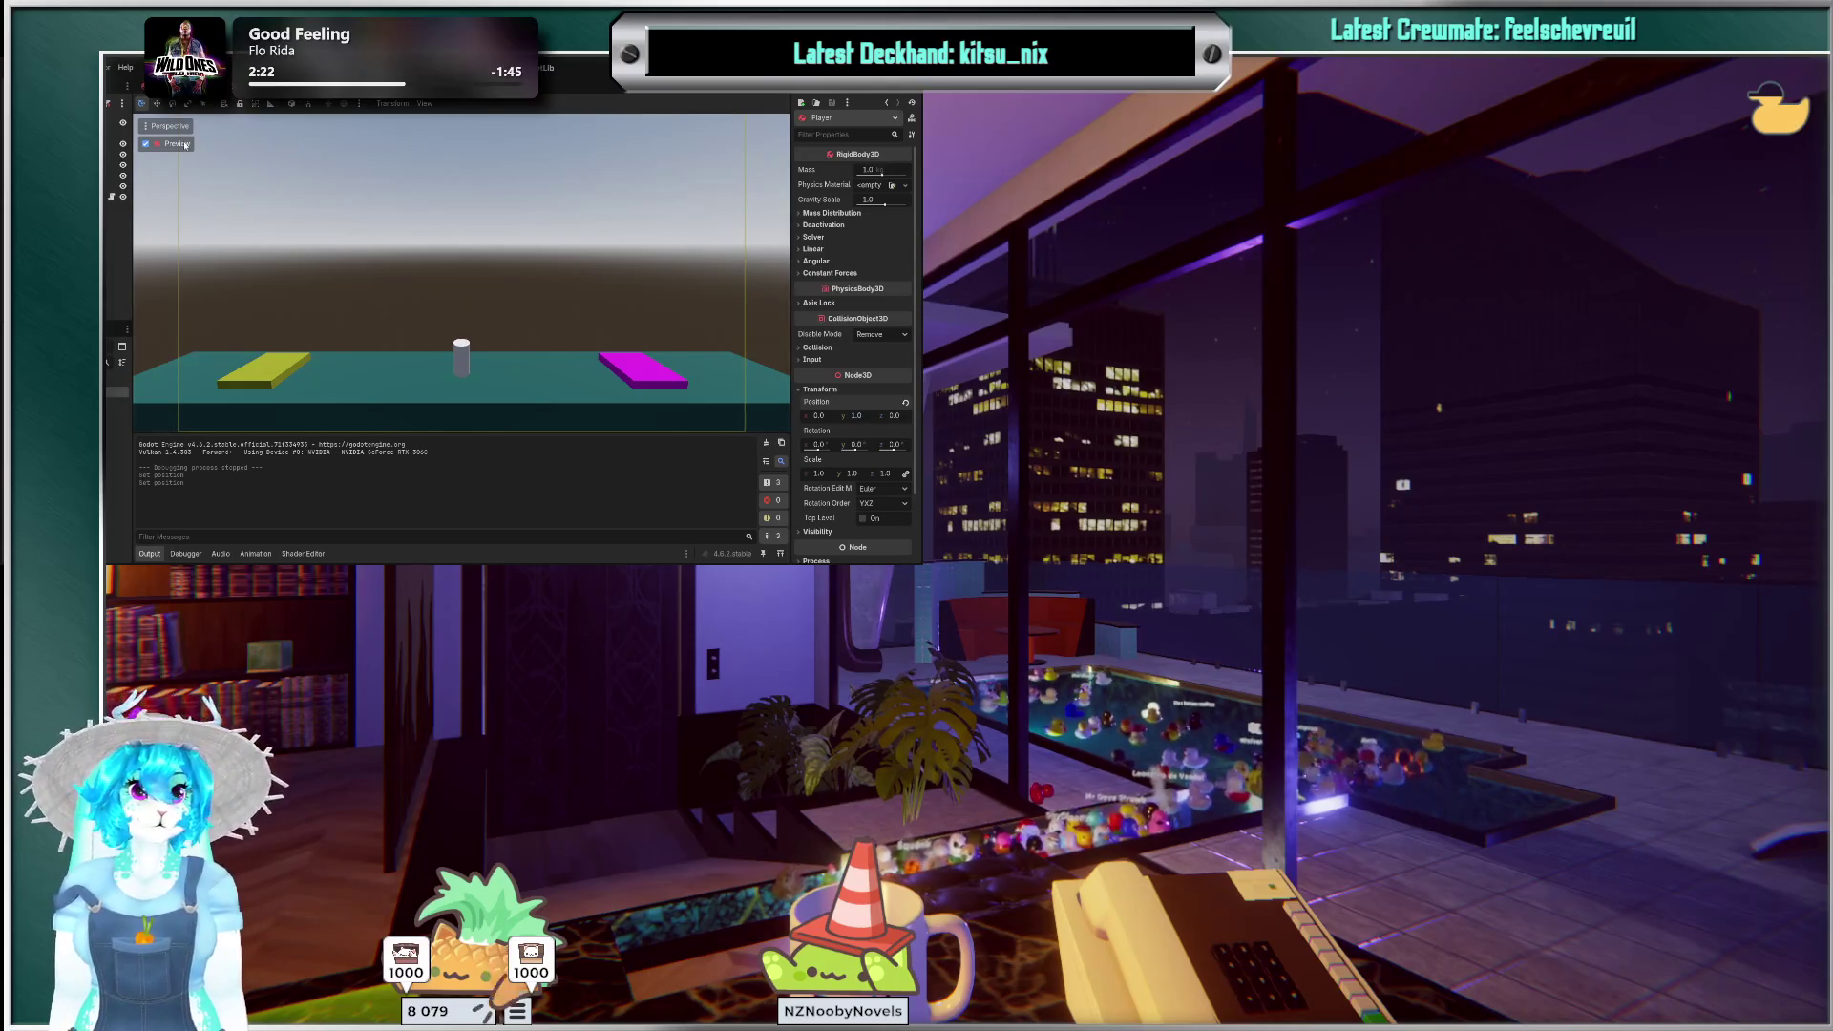
- Move the Player left to x -11 using a front orthogonal view
{"action": "left_click", "coordinate": [780, 142]}
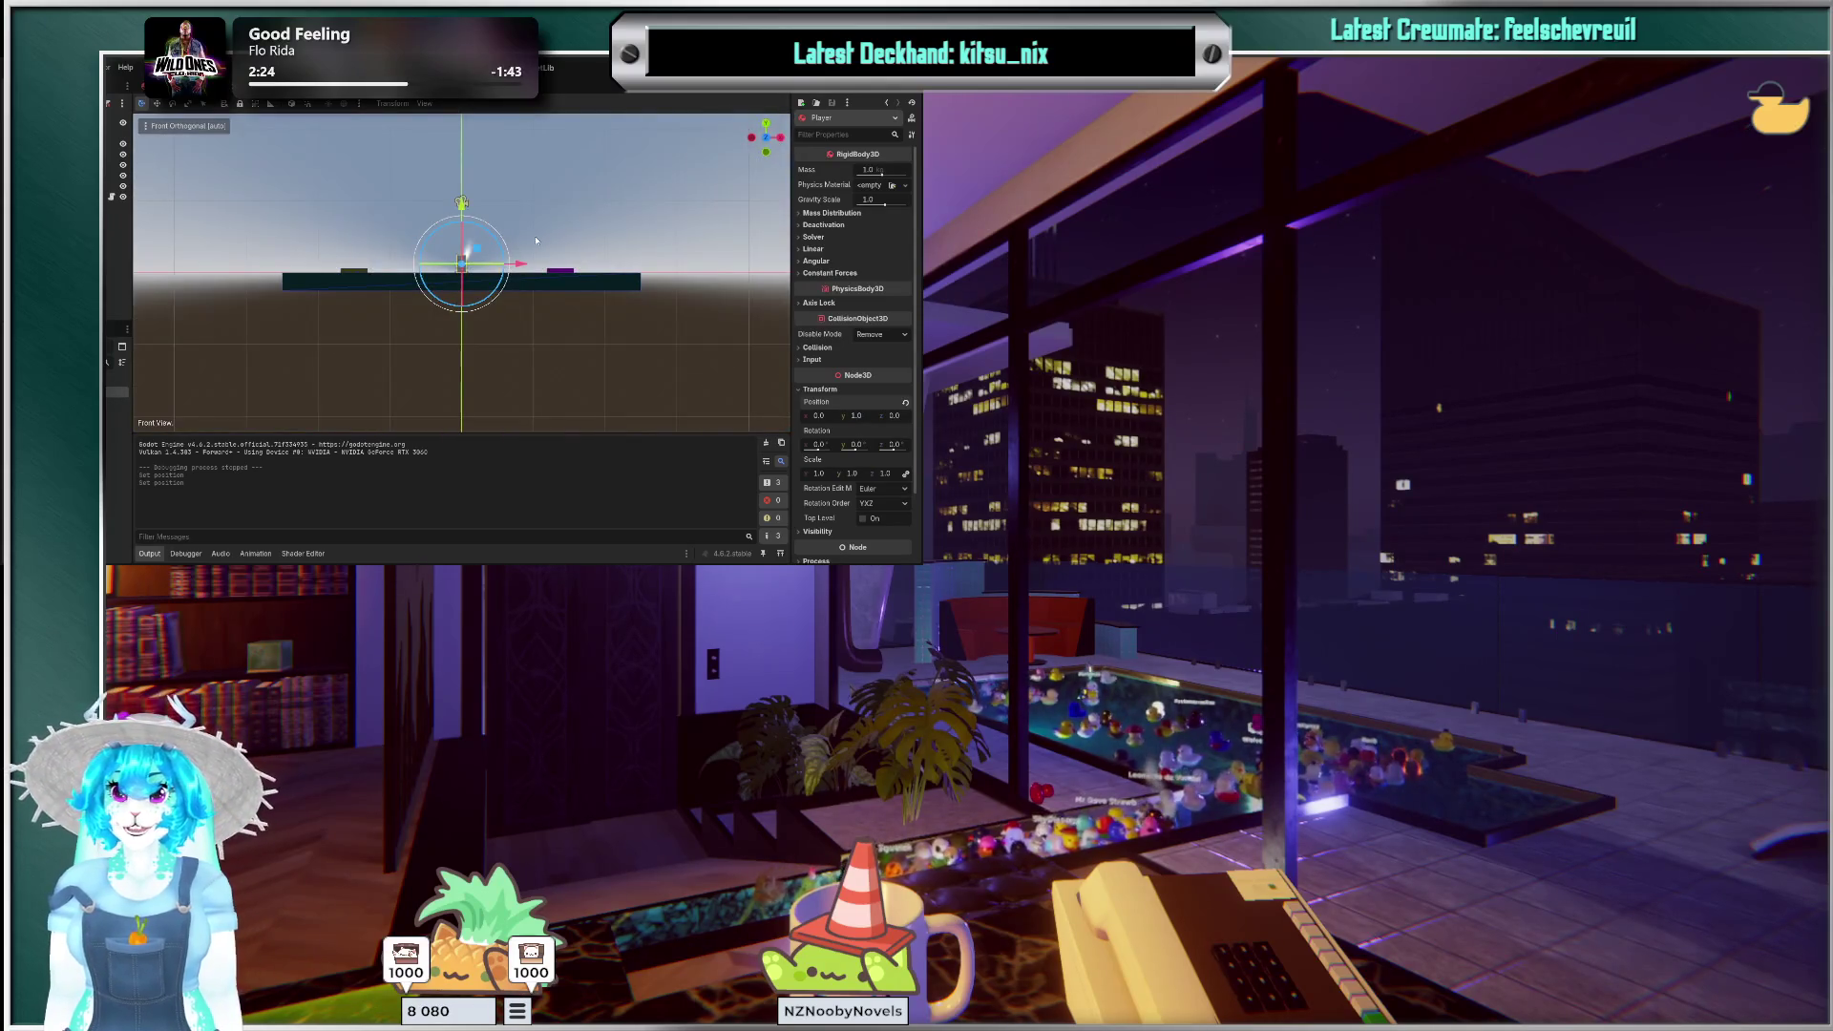
{"action": "left_click_drag", "start_coordinate": [539, 238], "coordinate": [726, 199]}
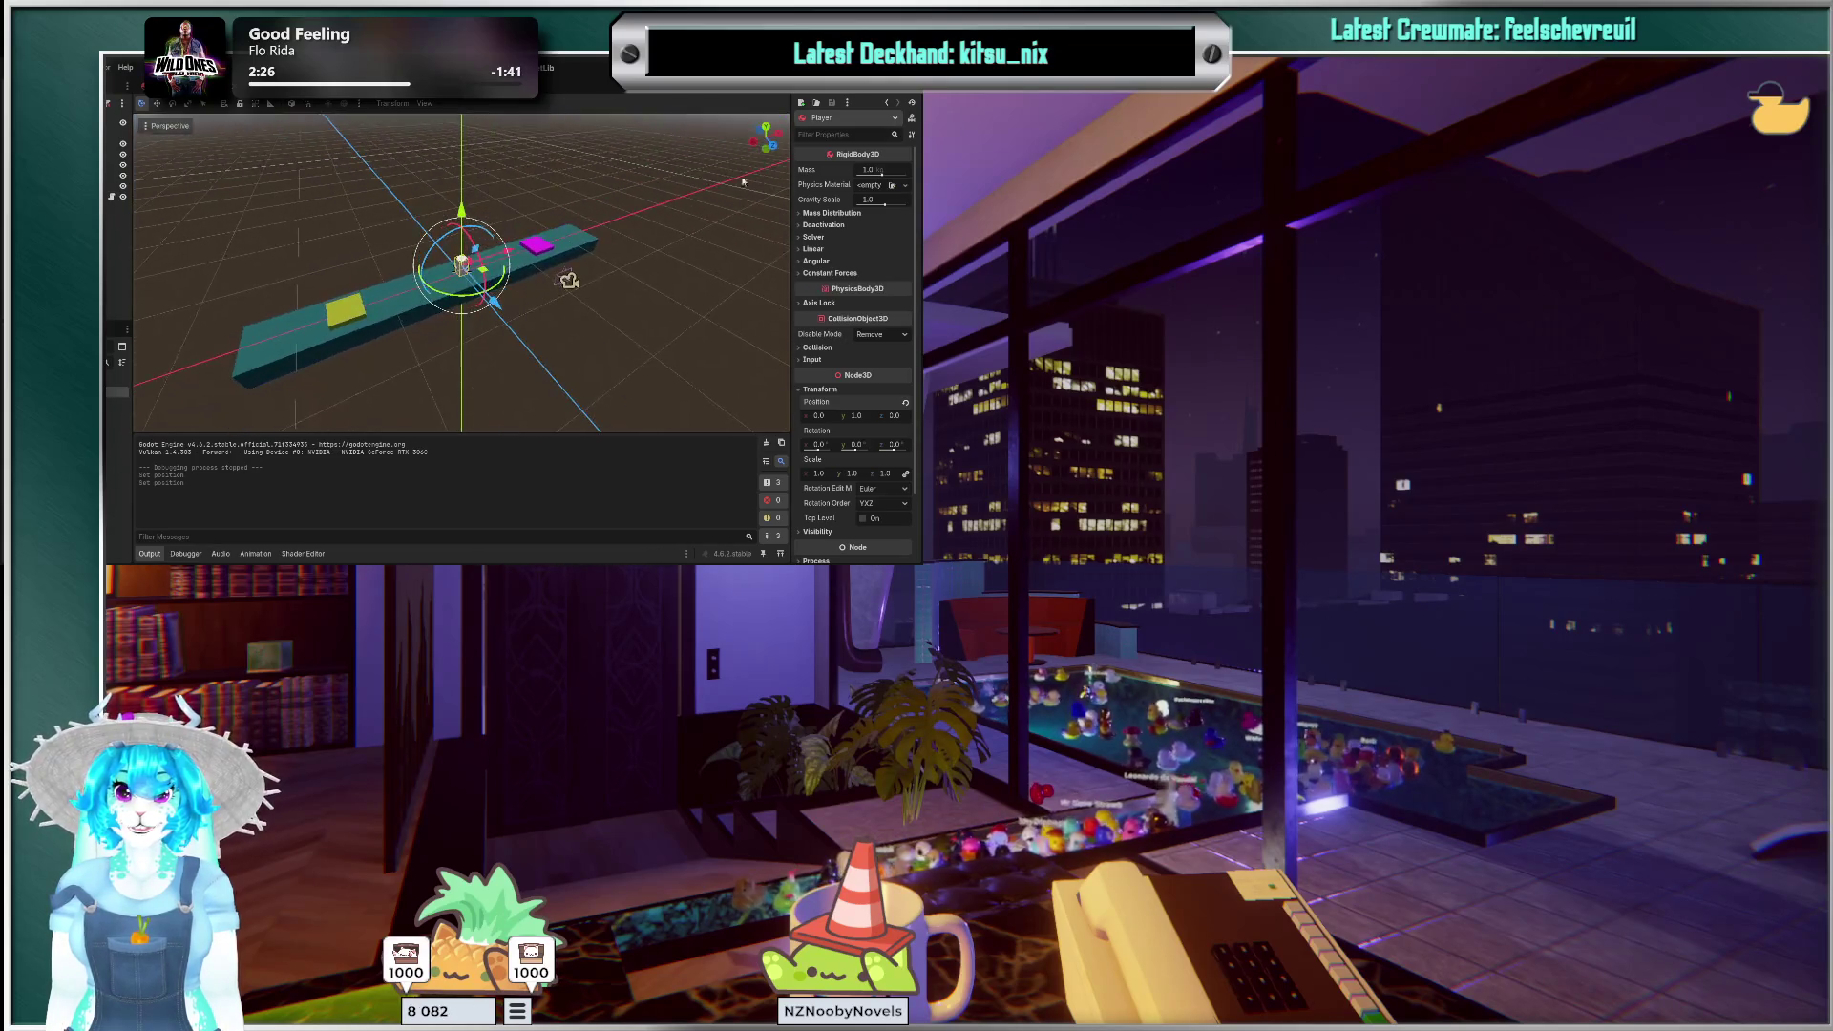
{"action": "left_click", "coordinate": [775, 148]}
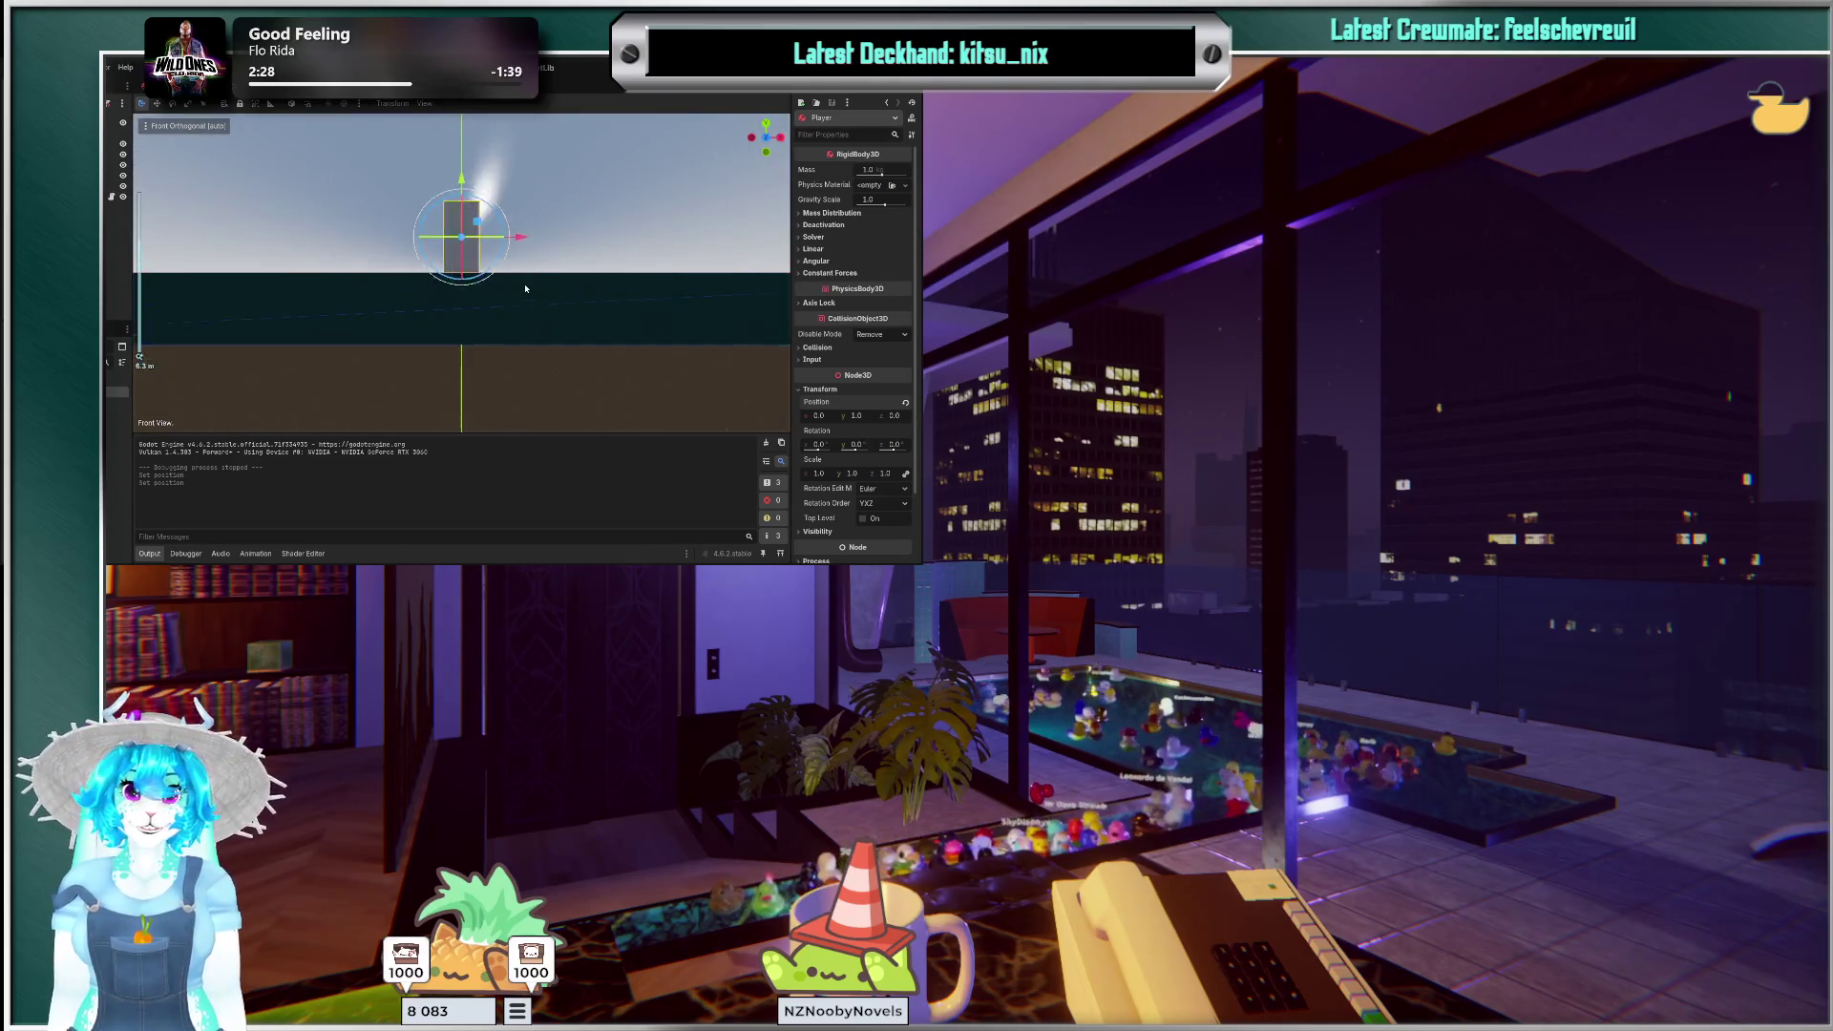
{"action": "scroll", "coordinate": [525, 287], "scroll_direction": "down", "scroll_amount": 10}
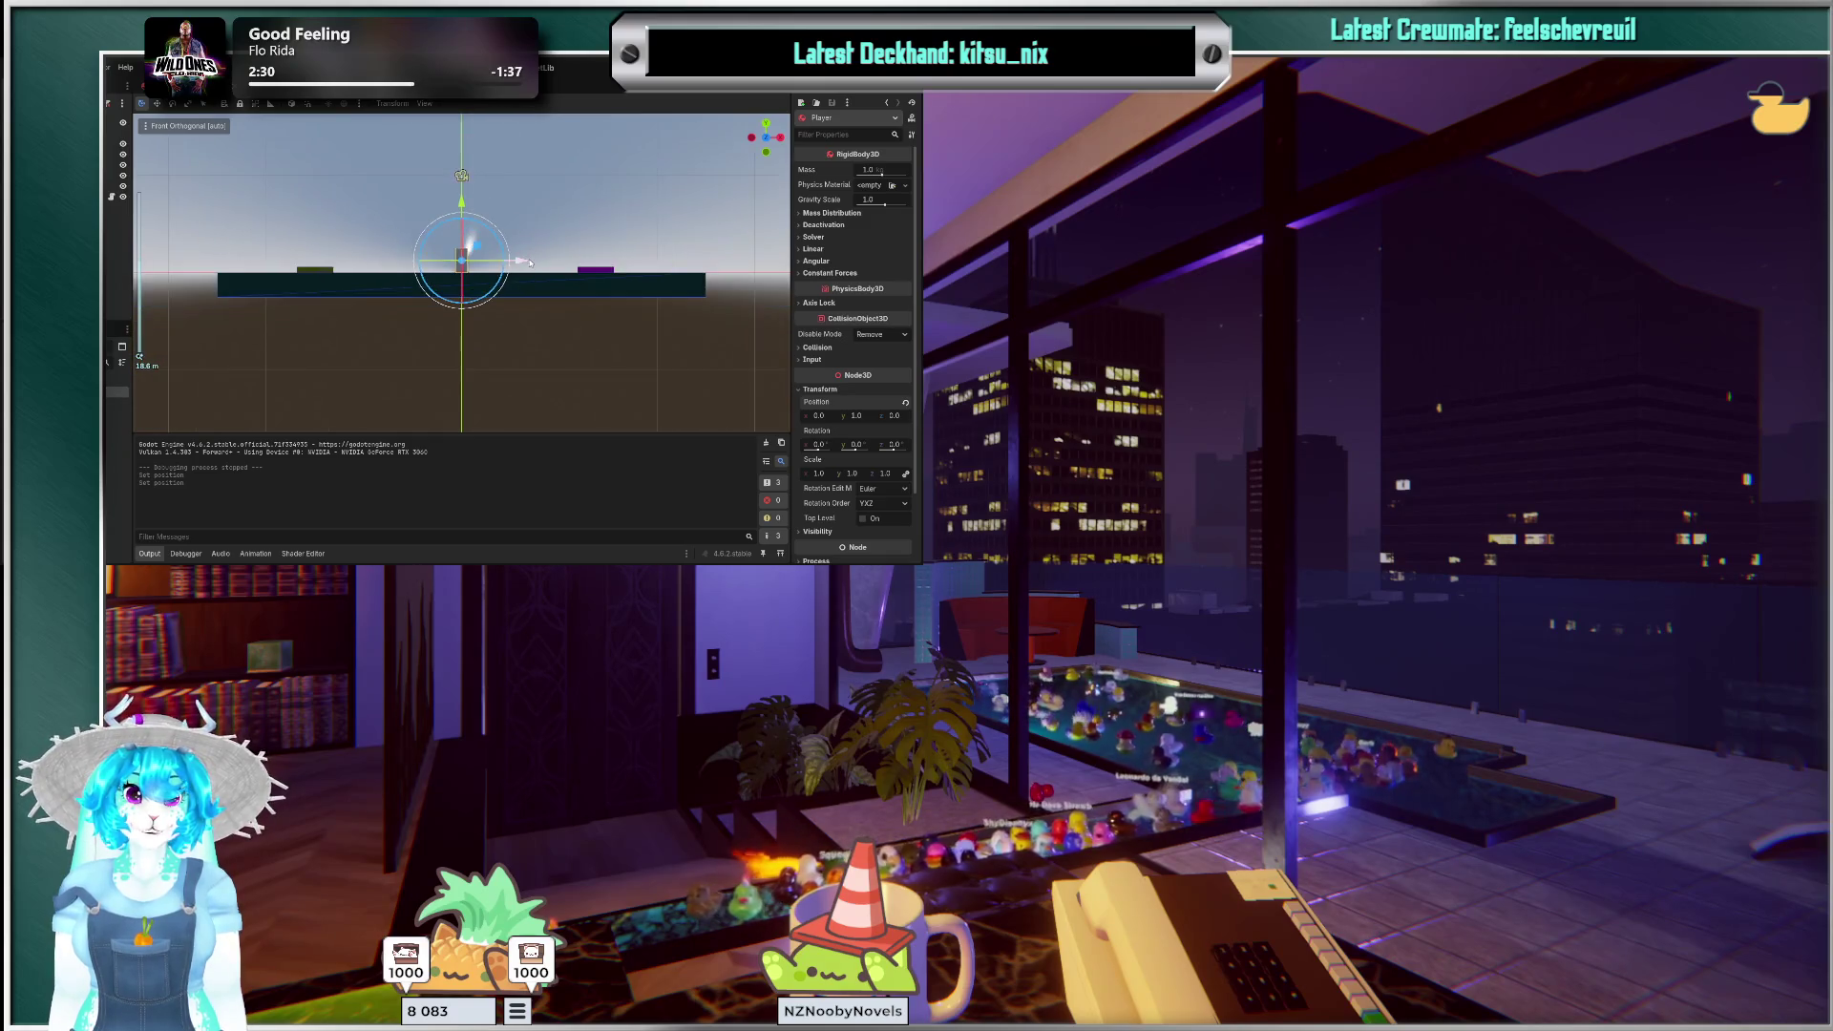
{"action": "left_click_drag", "start_coordinate": [521, 266], "coordinate": [376, 266]}
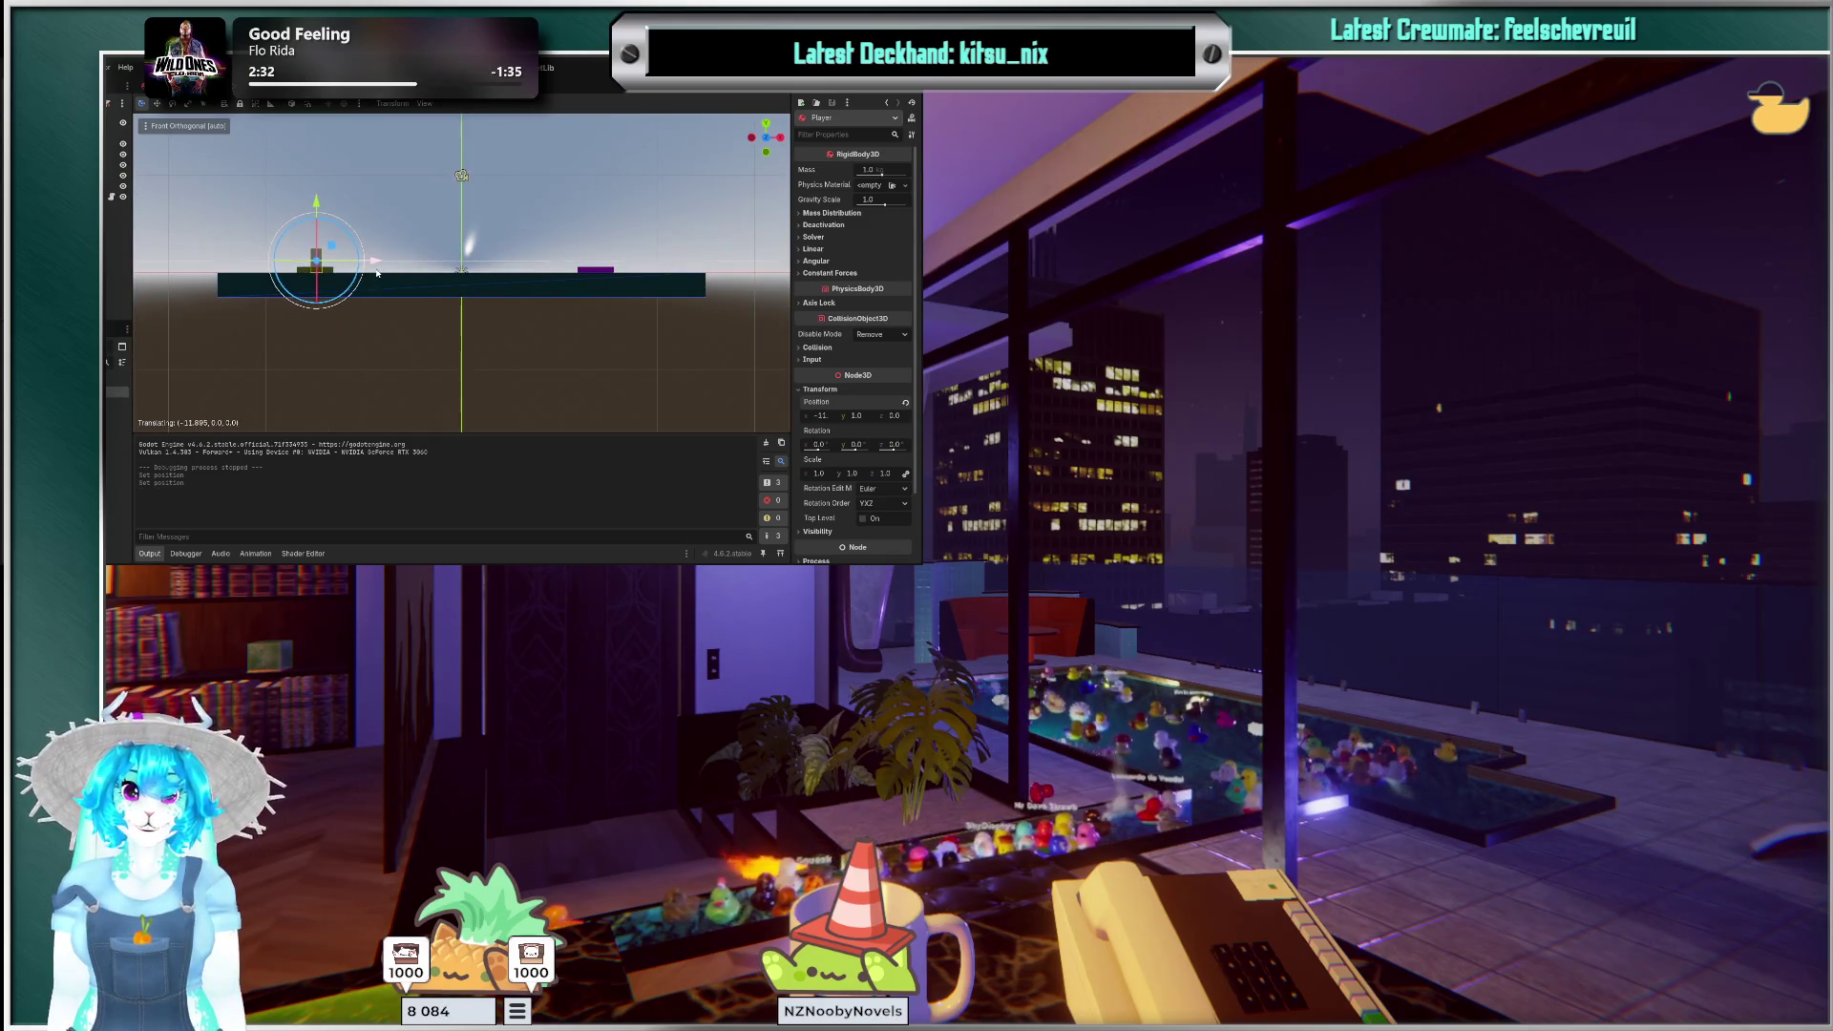
{"action": "left_click", "coordinate": [818, 417]}
{"action": "left_click", "coordinate": [818, 418]}
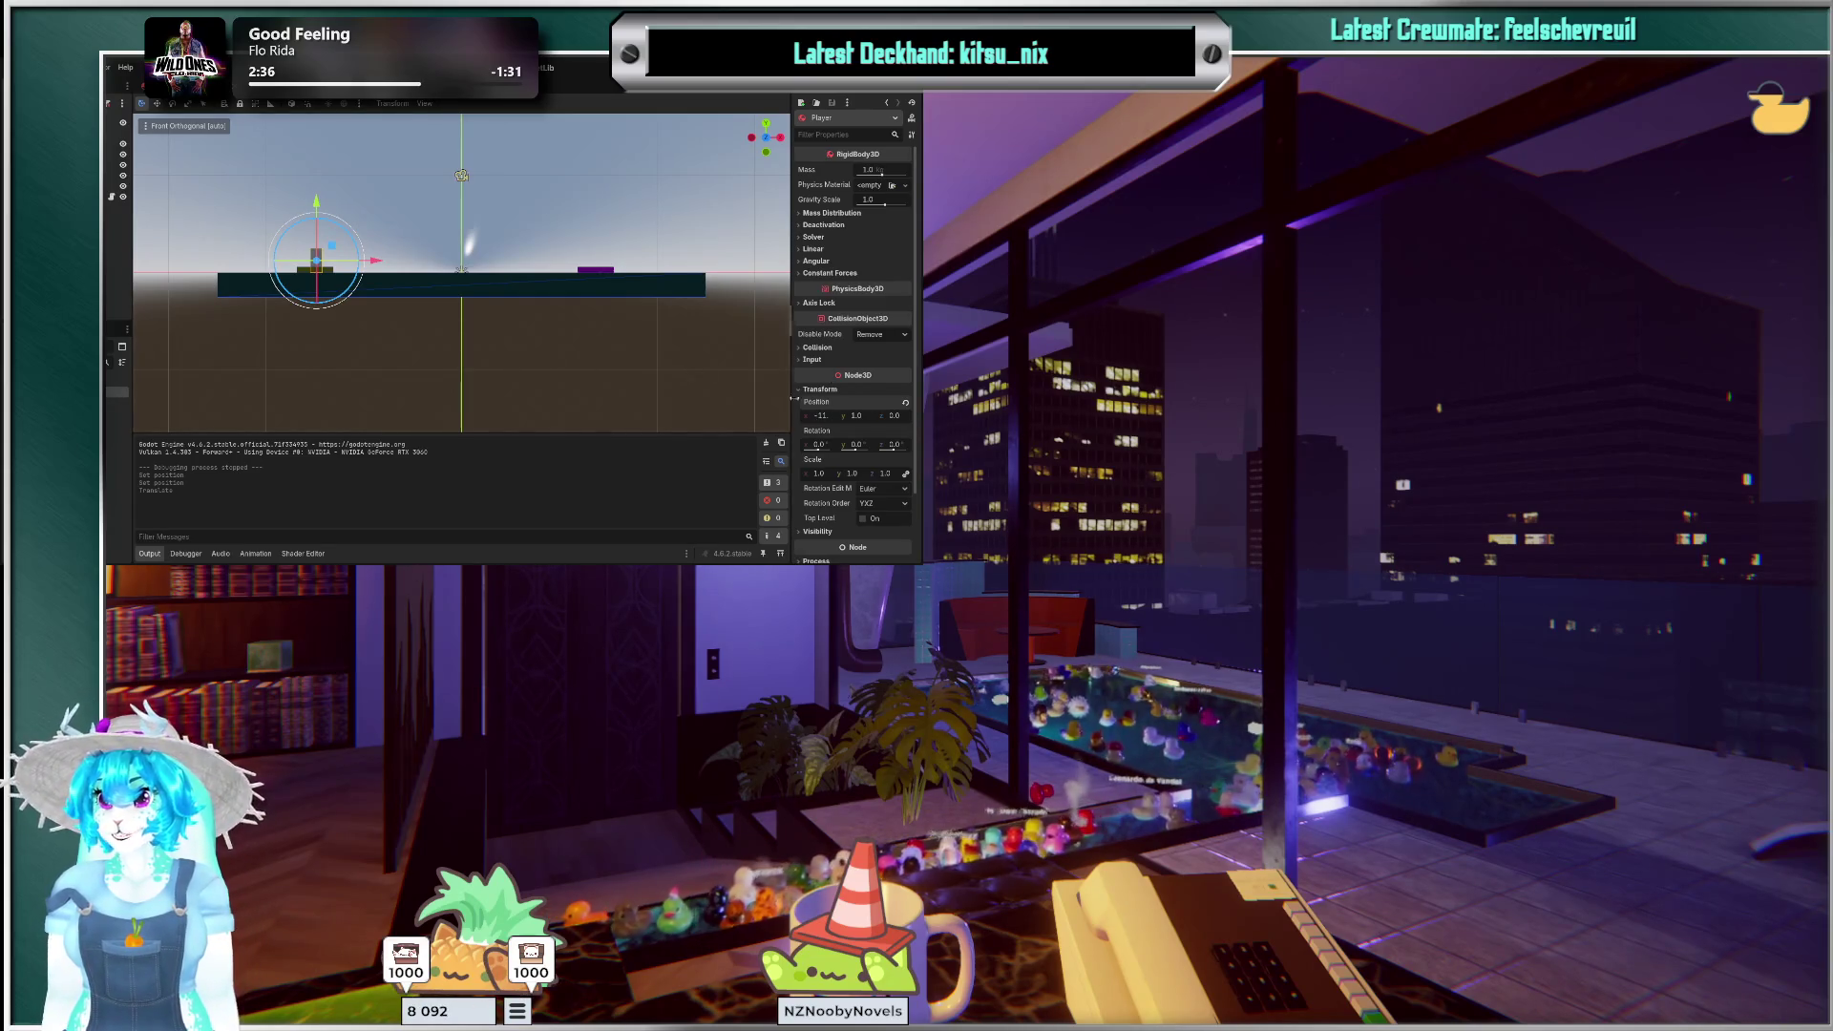
- Set the Player's Position y to 1.5 and test-run the level from there
{"action": "left_click", "coordinate": [856, 416]}
{"action": "type", "text": "1.5"}
{"action": "key", "text": "Return"}
{"action": "scroll", "coordinate": [291, 245], "scroll_direction": "up", "scroll_amount": 2}
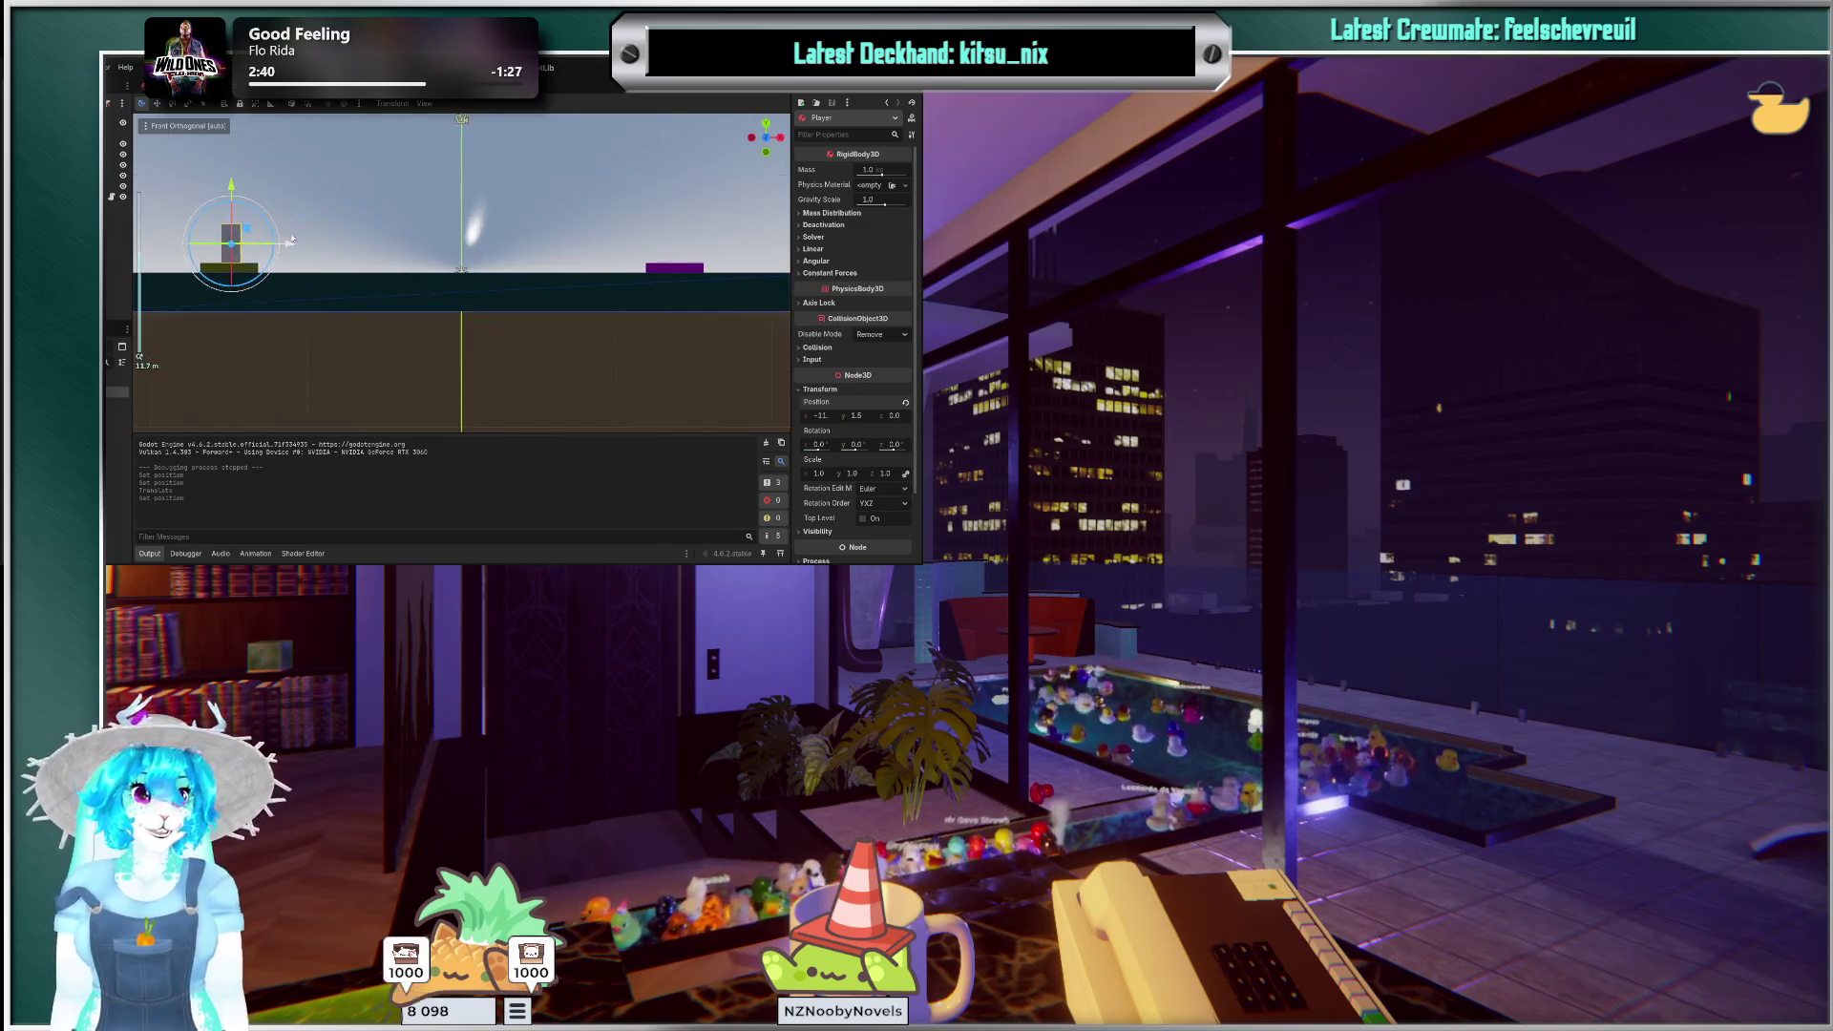
{"action": "scroll", "coordinate": [431, 255], "scroll_direction": "up", "scroll_amount": 5}
{"action": "scroll", "coordinate": [458, 238], "scroll_direction": "down", "scroll_amount": 4}
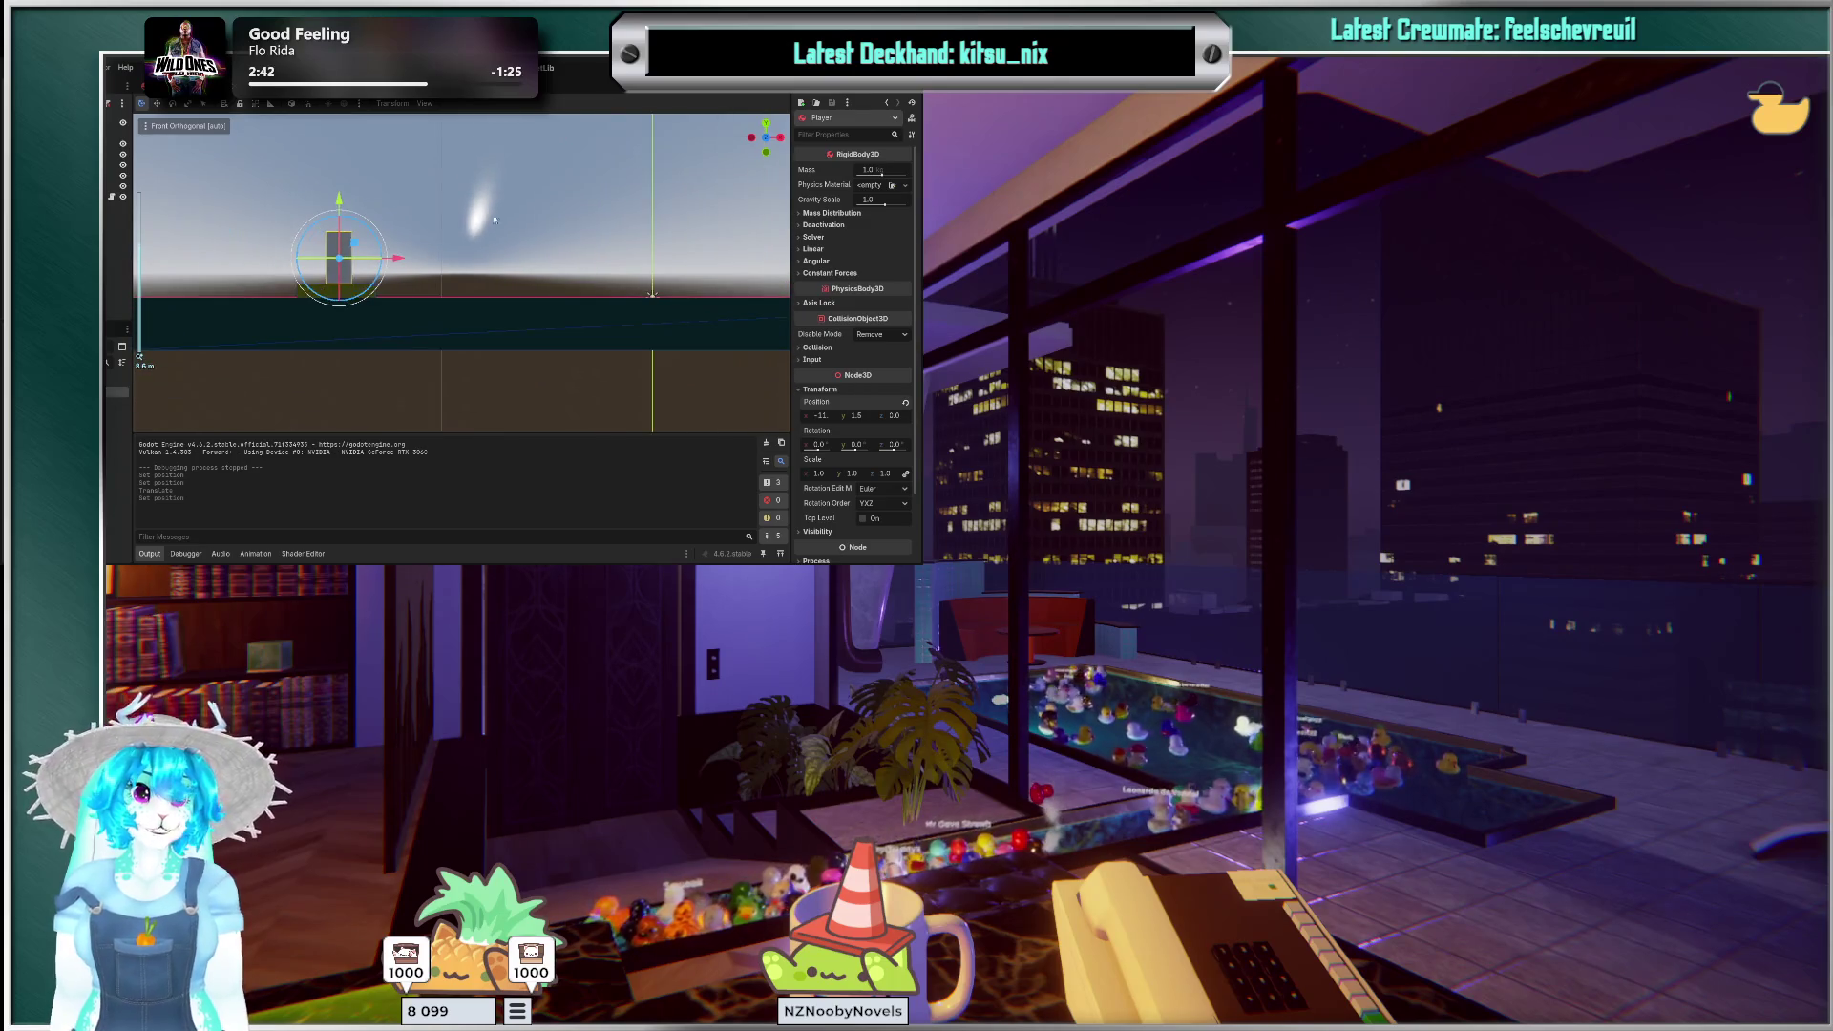
{"action": "key", "text": "F5"}
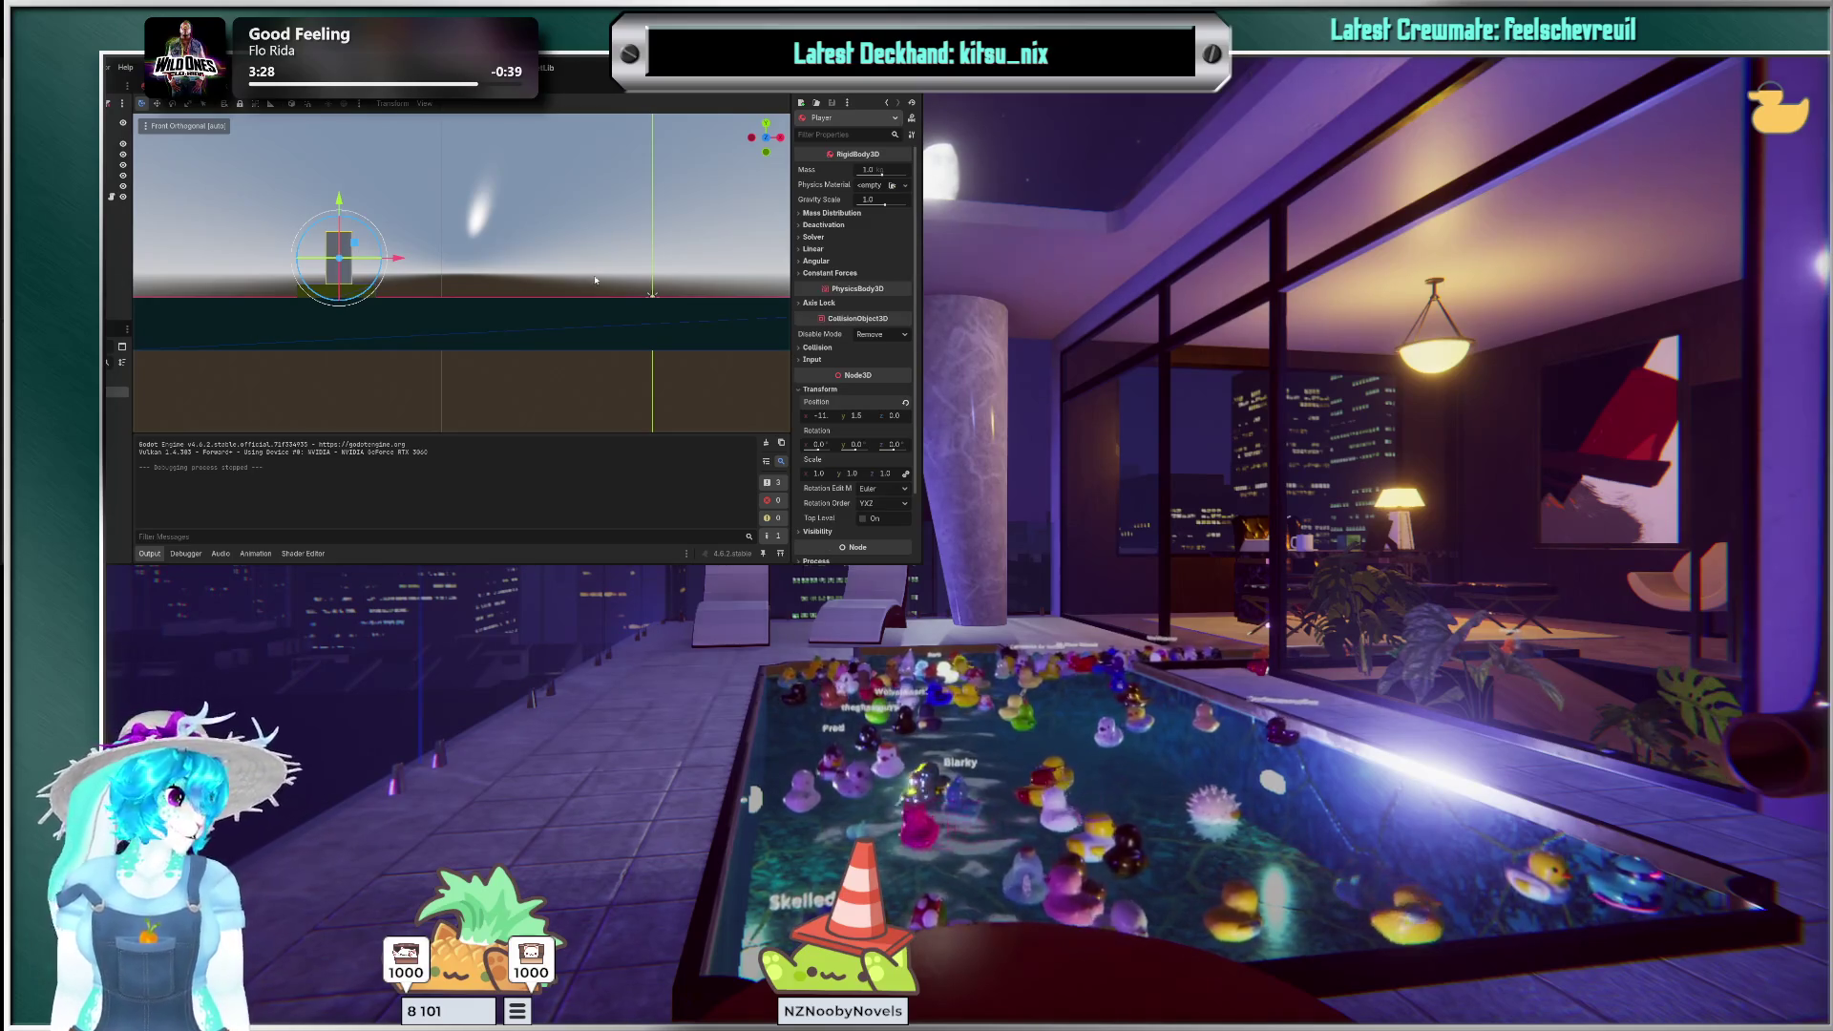
- Orbit into a perspective view and zoom out to see the player and platform
{"action": "left_click_drag", "start_coordinate": [154, 169], "coordinate": [472, 259]}
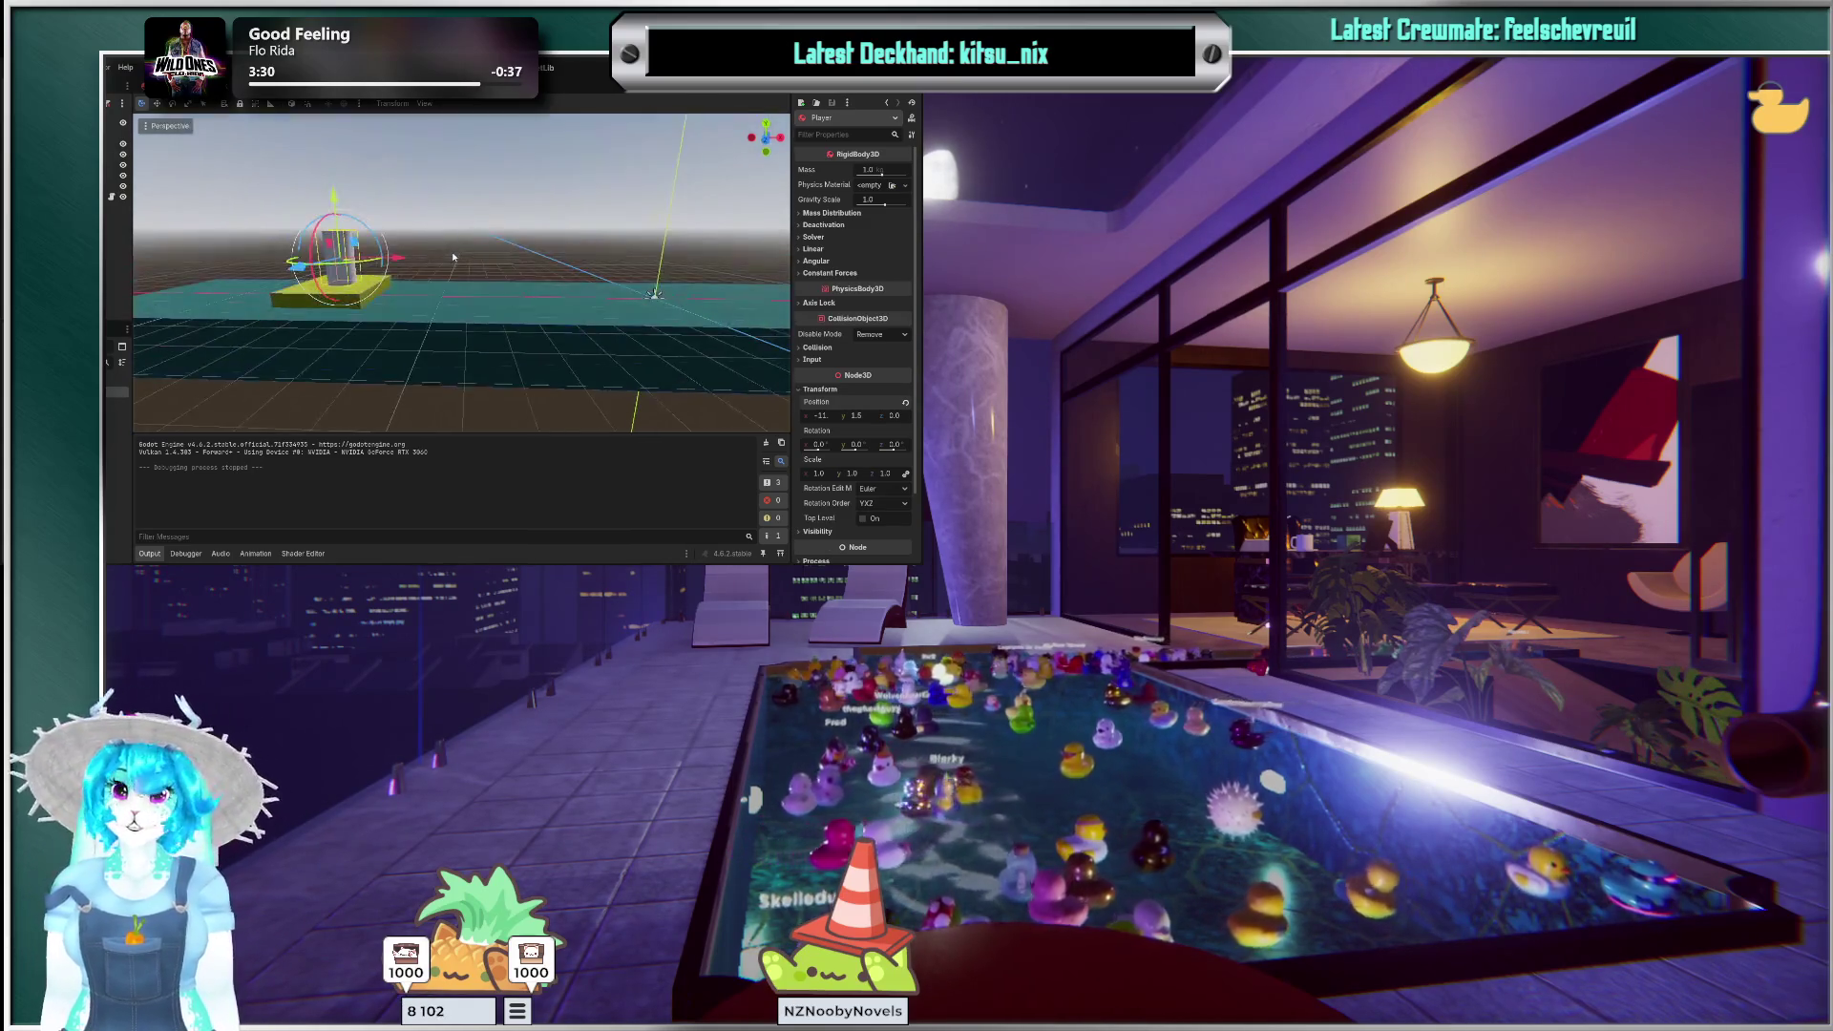
{"action": "scroll", "coordinate": [471, 258], "scroll_direction": "down", "scroll_amount": 3}
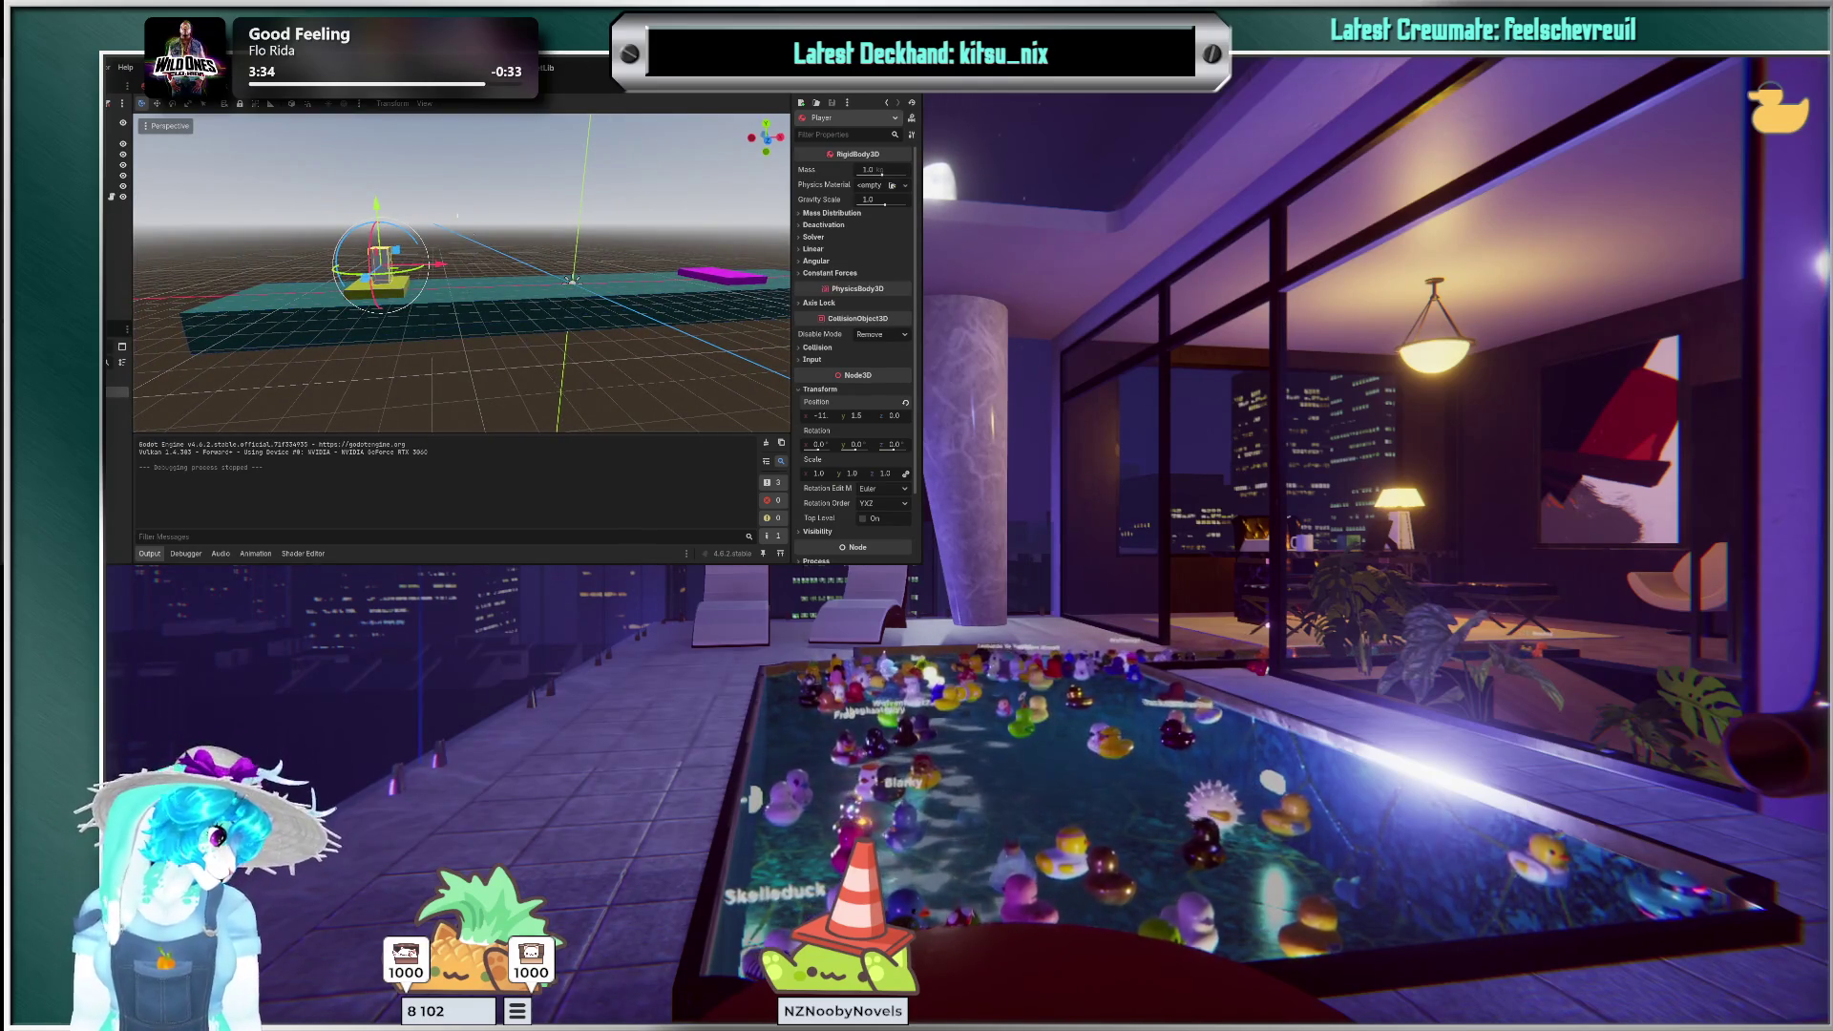
{"action": "key", "text": "ctrl+F3"}
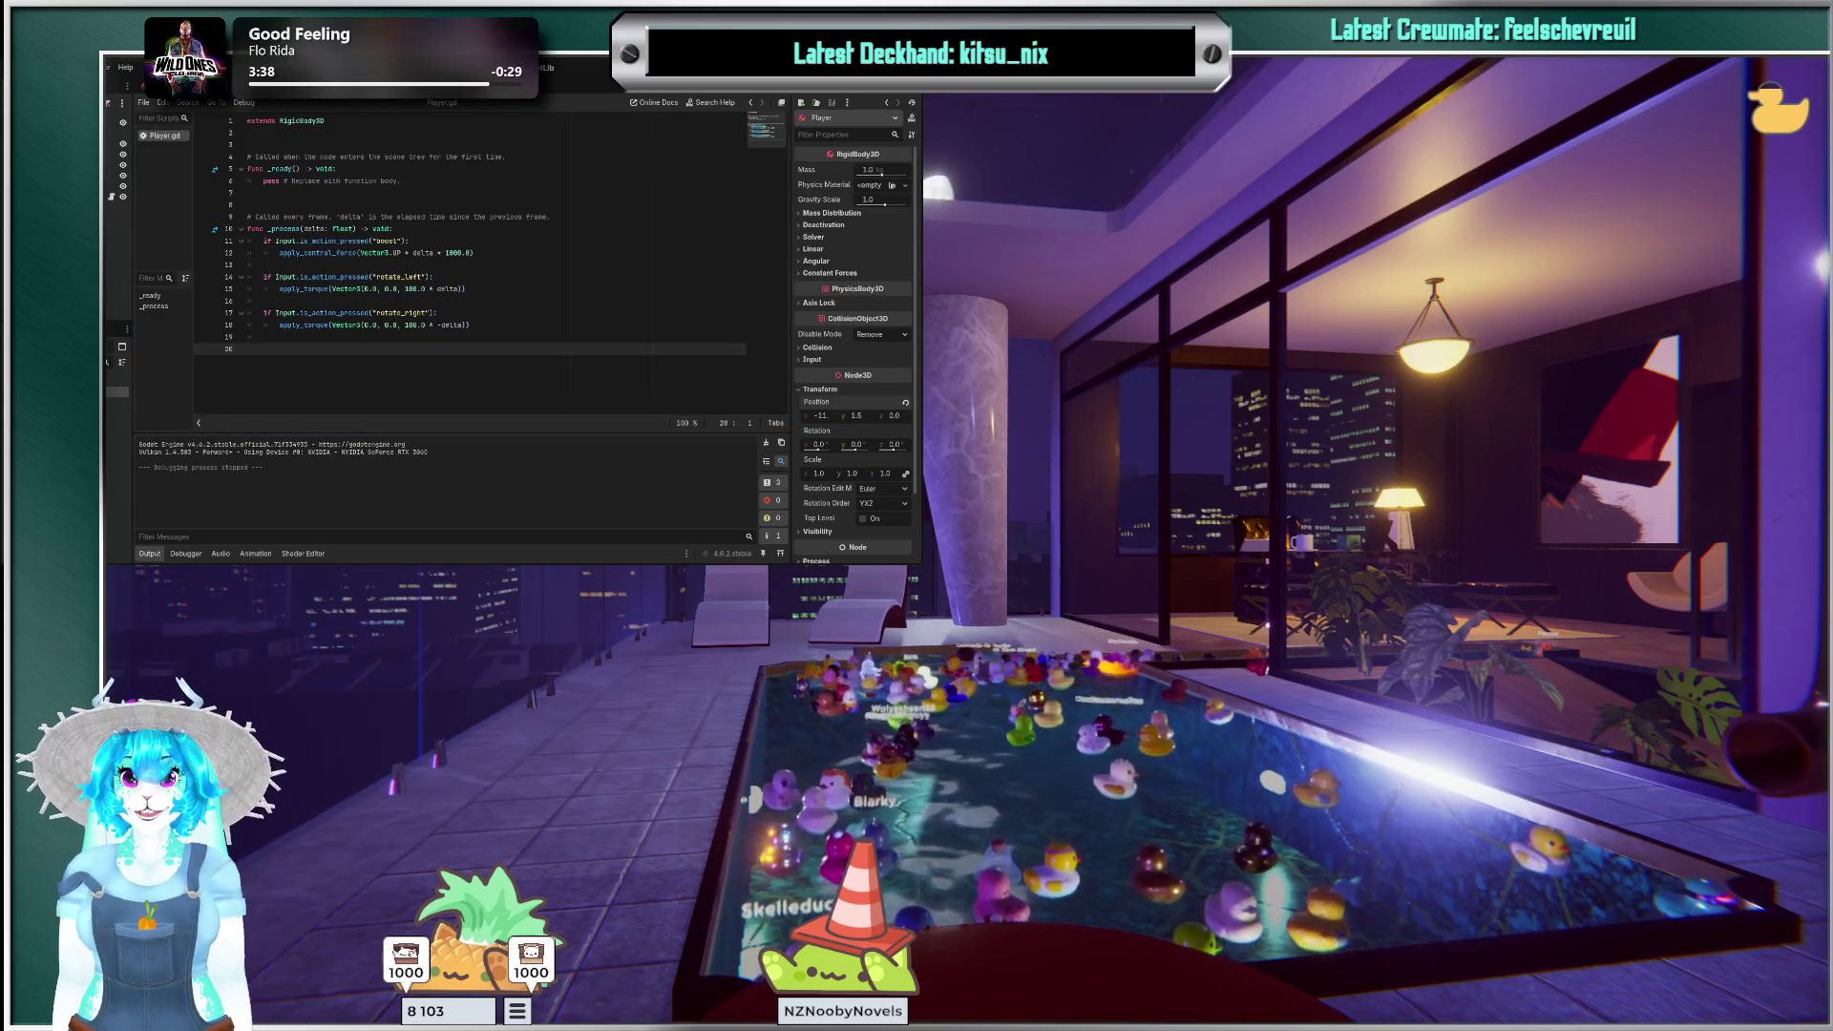
- Add a Vector3 variable set to basis.y below line 2 of the Player script
{"action": "left_click", "coordinate": [295, 144]}
{"action": "key", "text": "Return"}
{"action": "key", "text": "Up"}
{"action": "type", "text": "var la"}
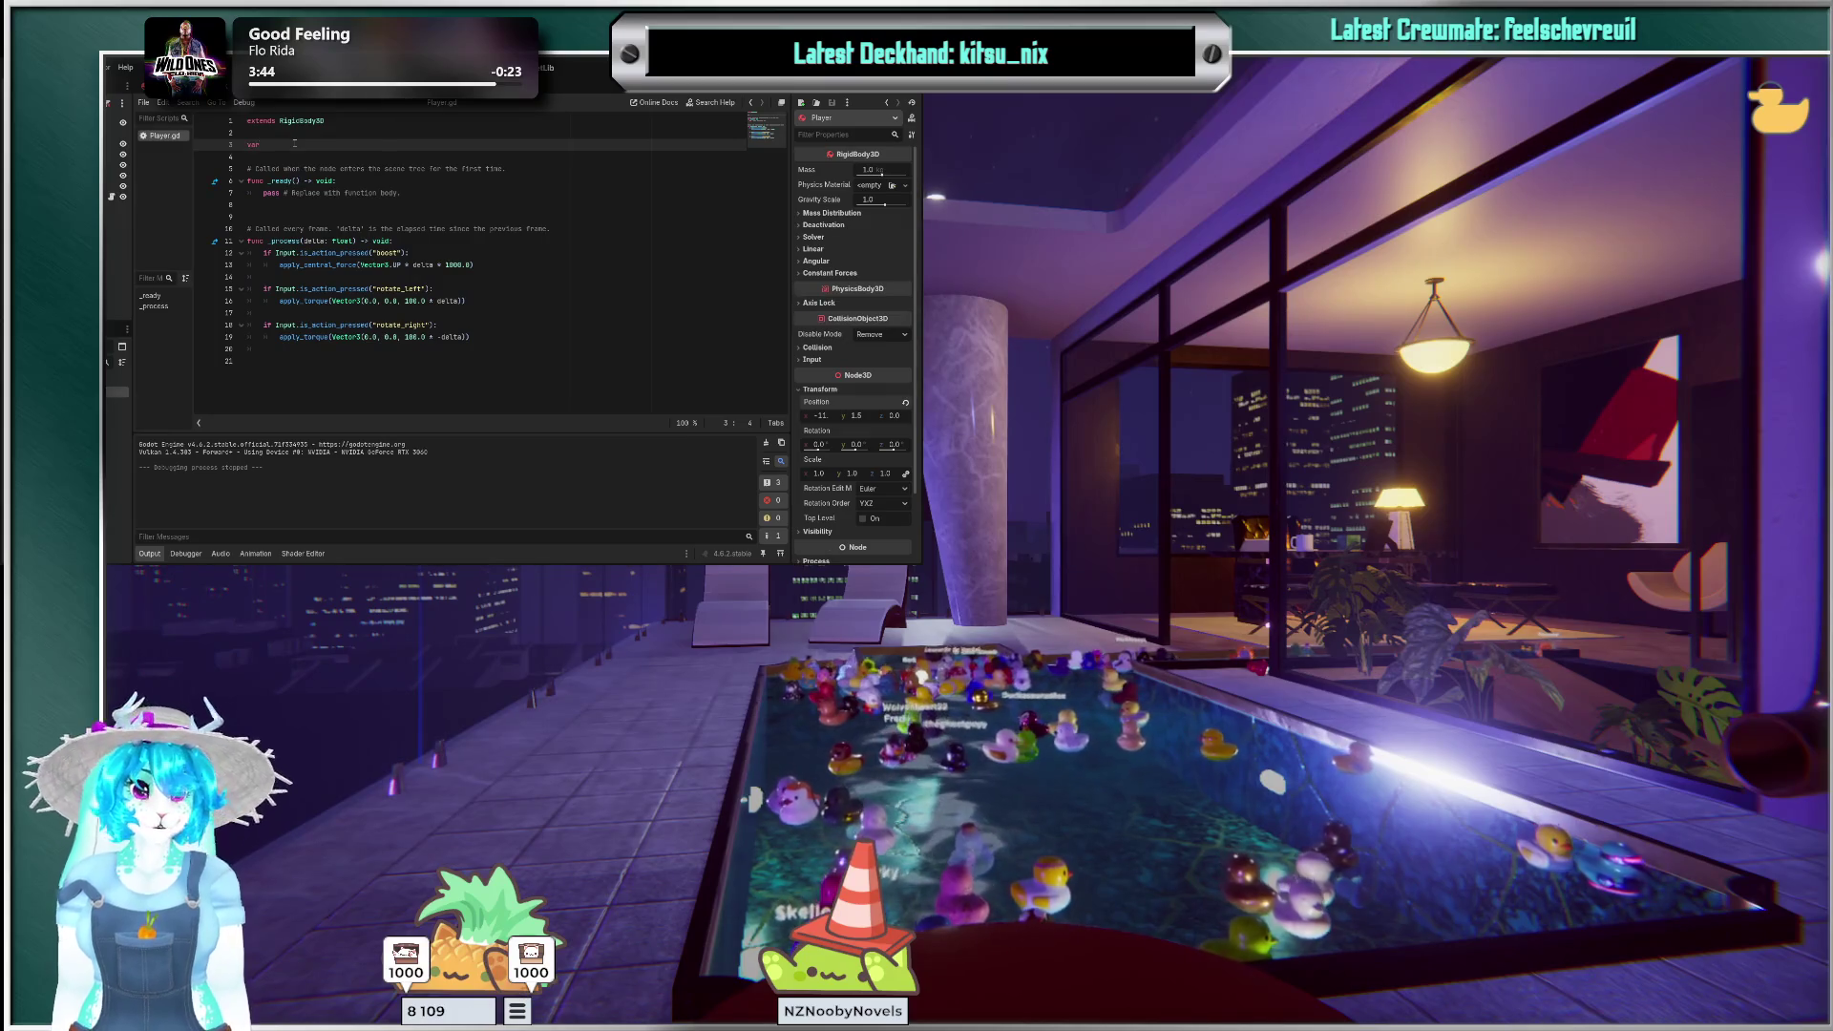
{"action": "type", "text": "cal"}
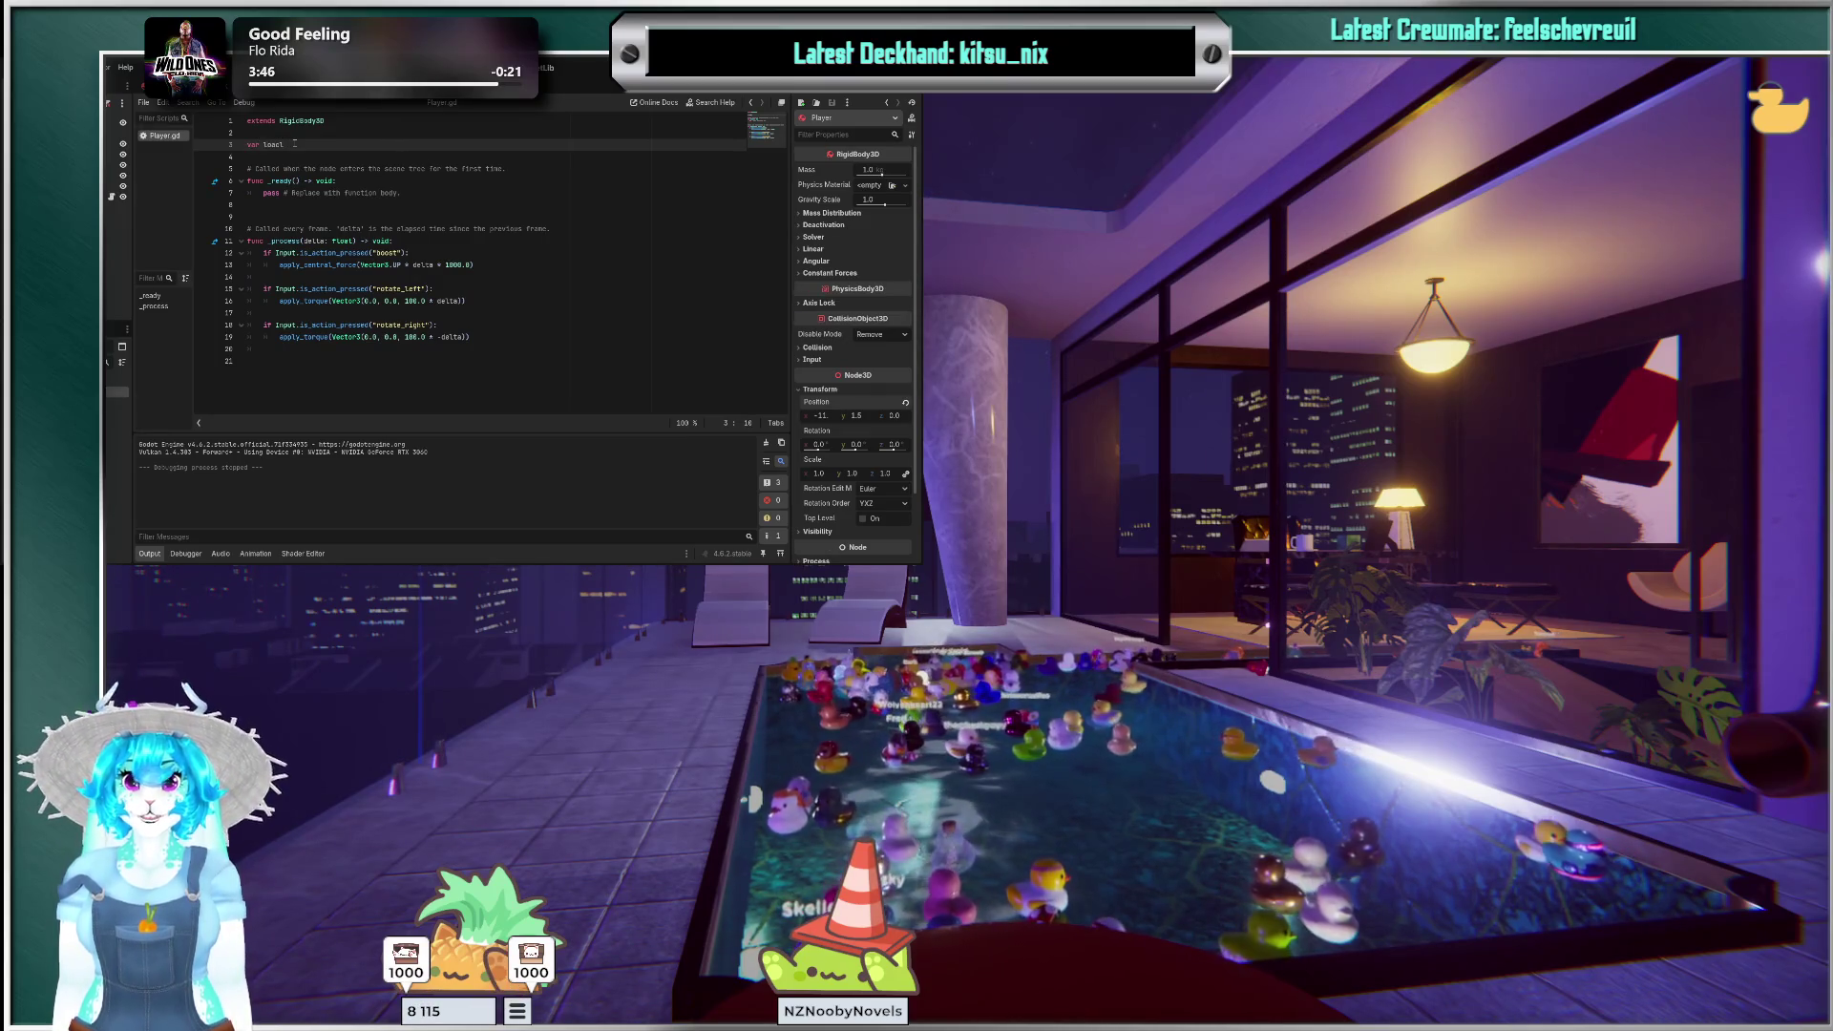
{"action": "type", "text": "_up"}
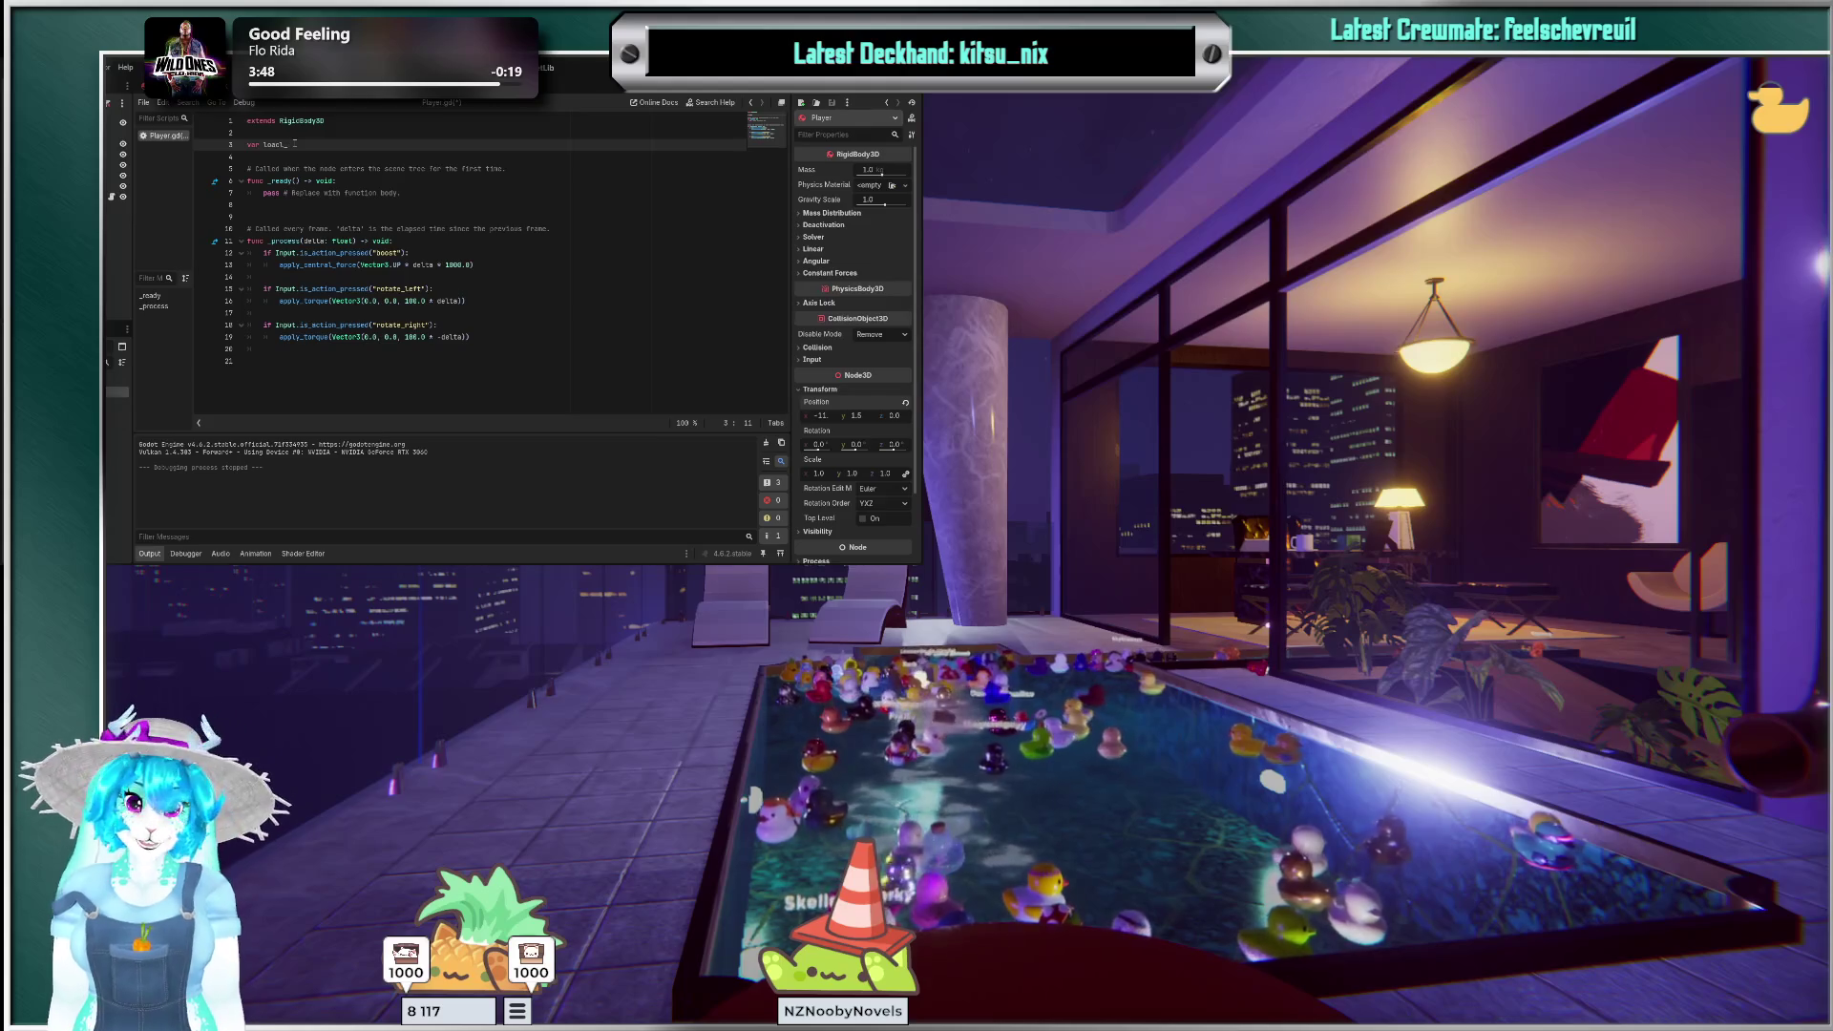
{"action": "type", "text": ": Ve"}
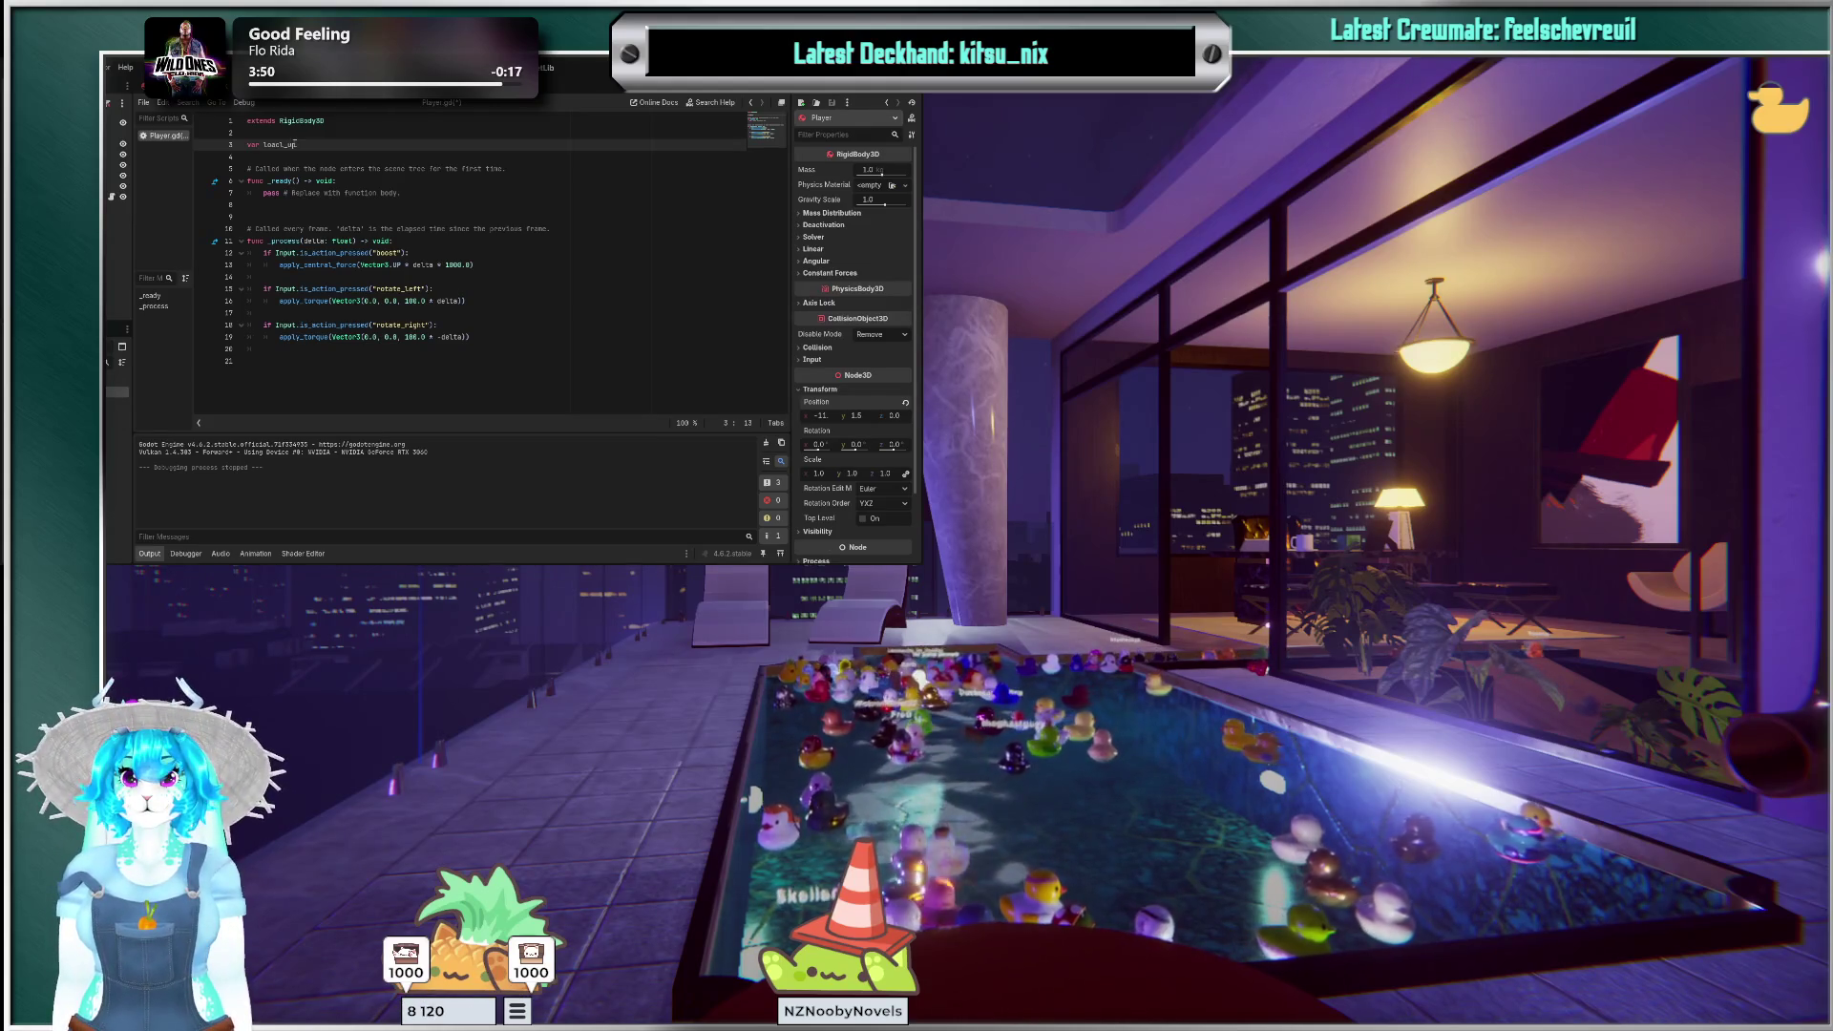
{"action": "type", "text": "cto"}
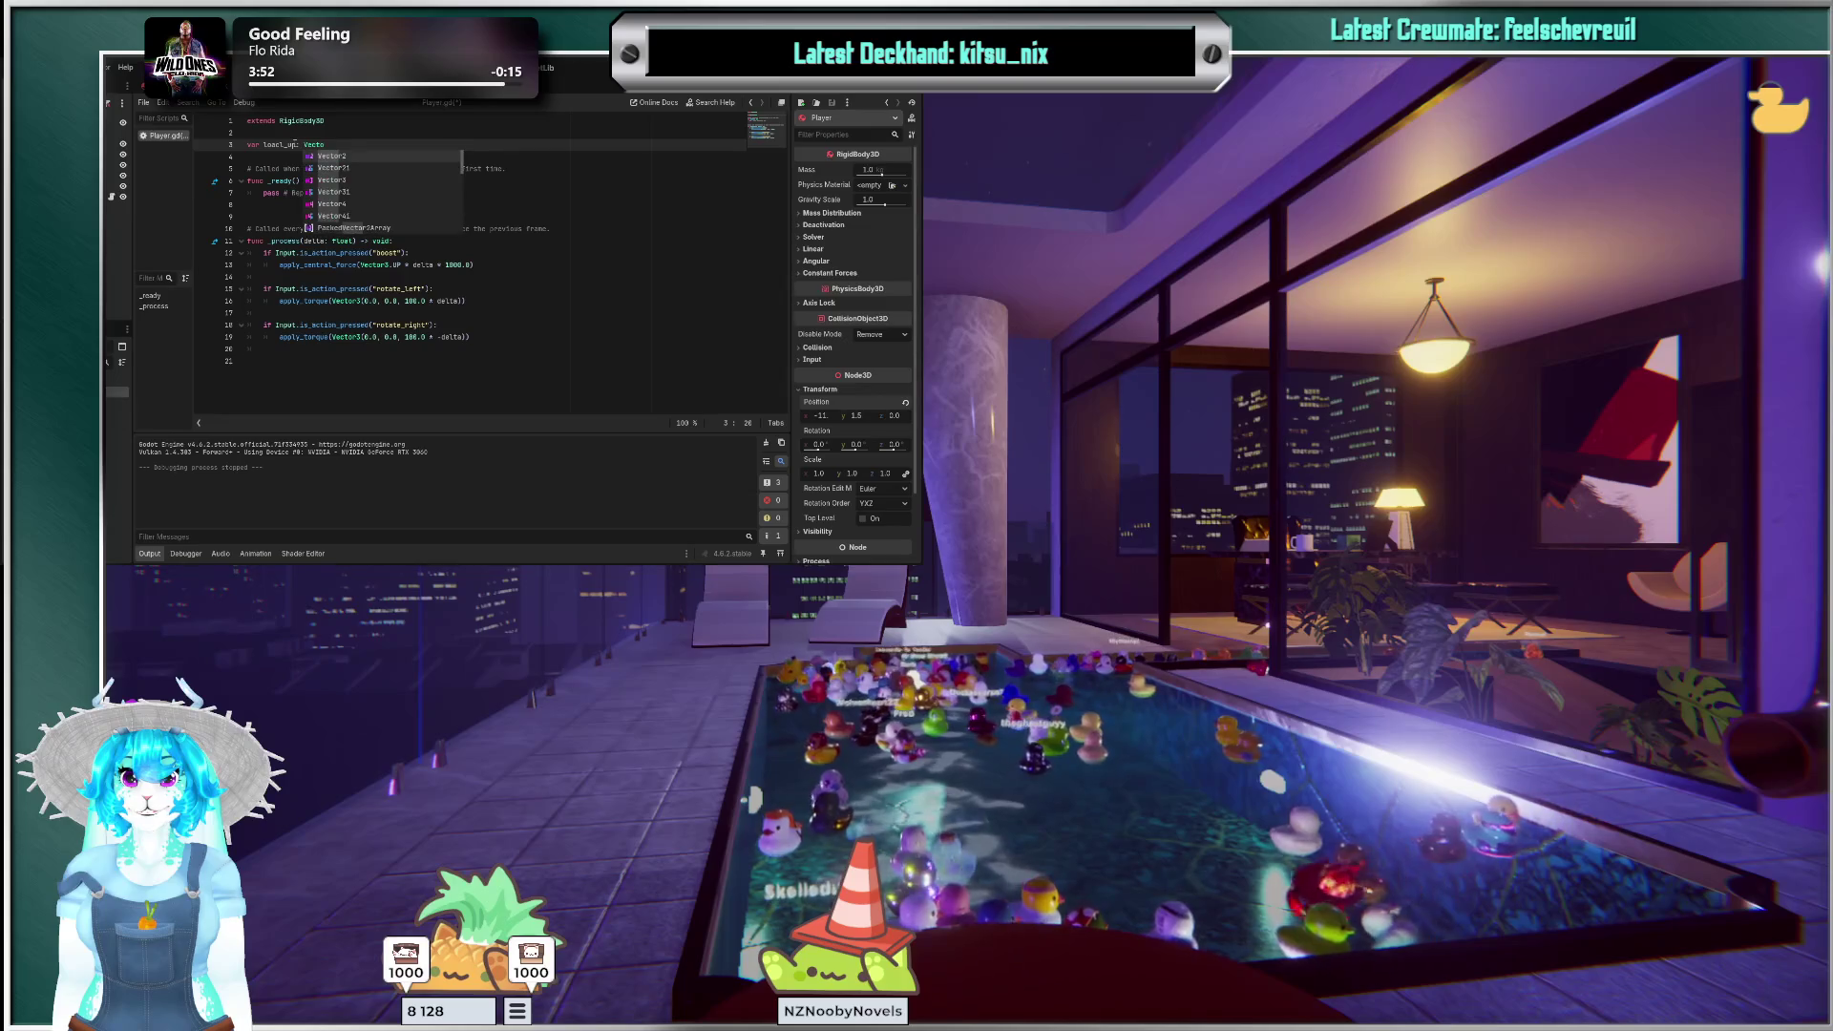
{"action": "type", "text": "r"}
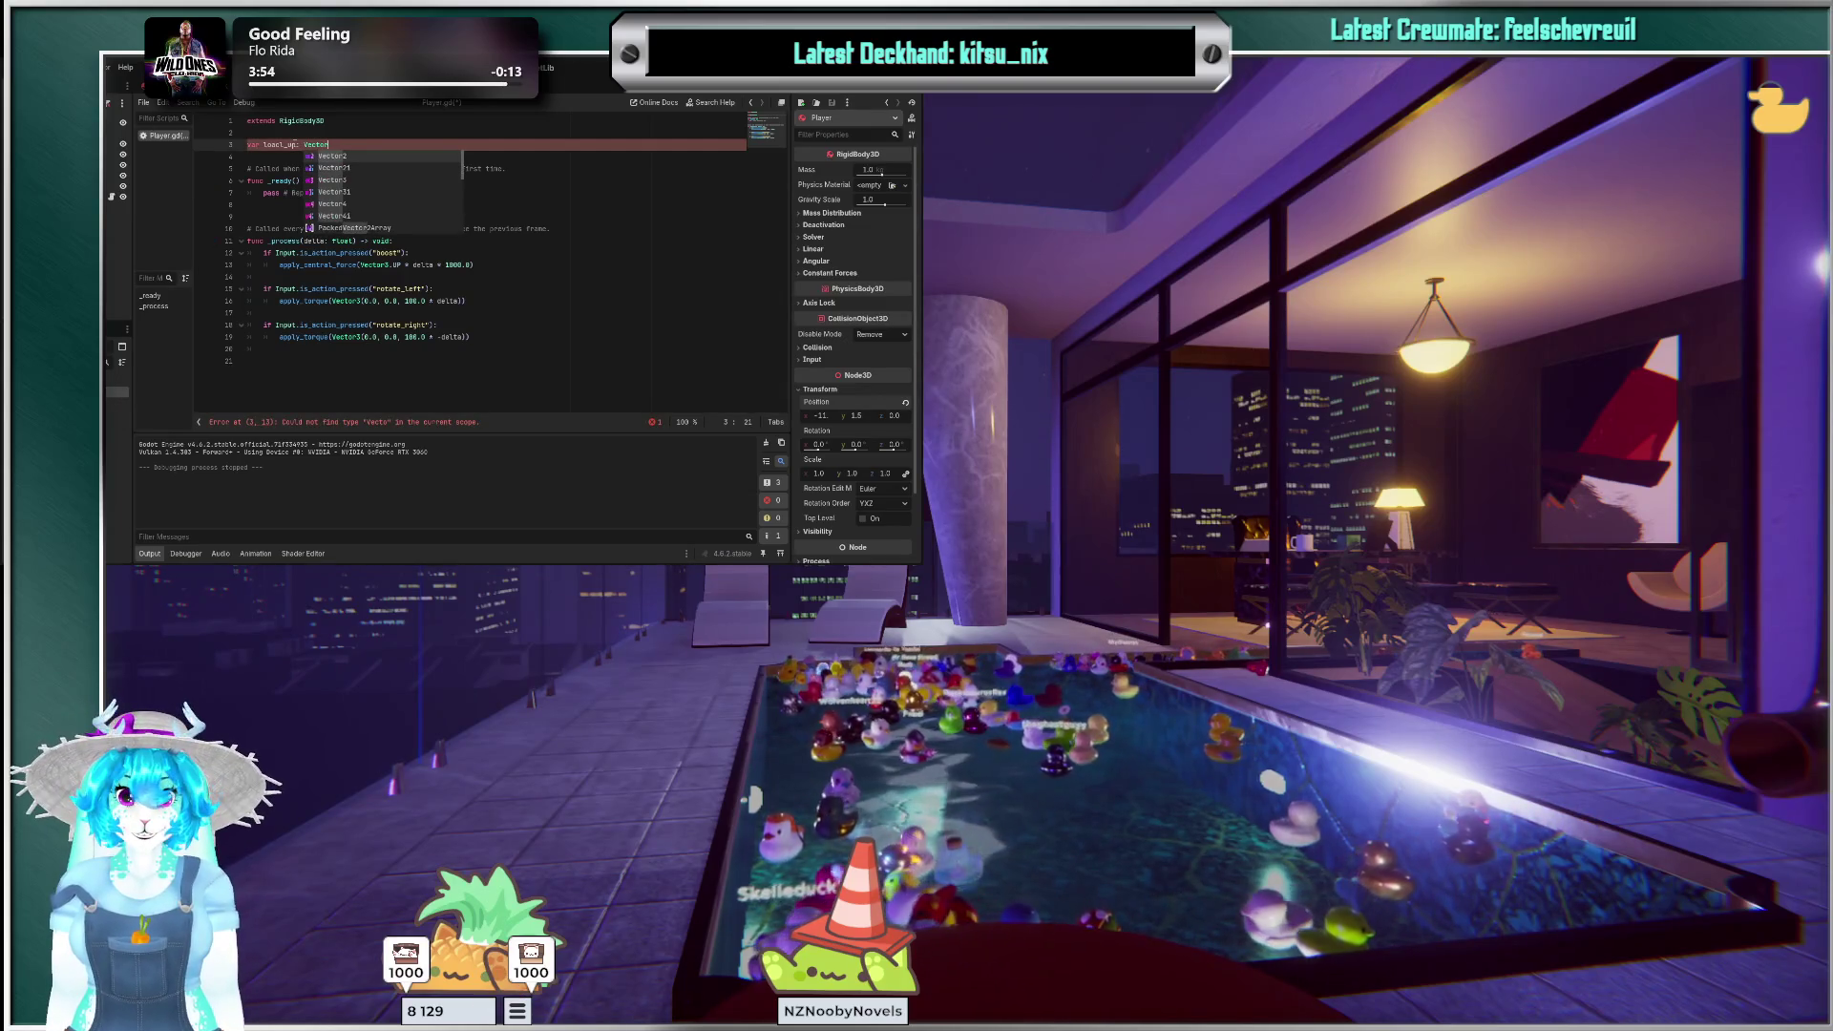
{"action": "type", "text": "3"}
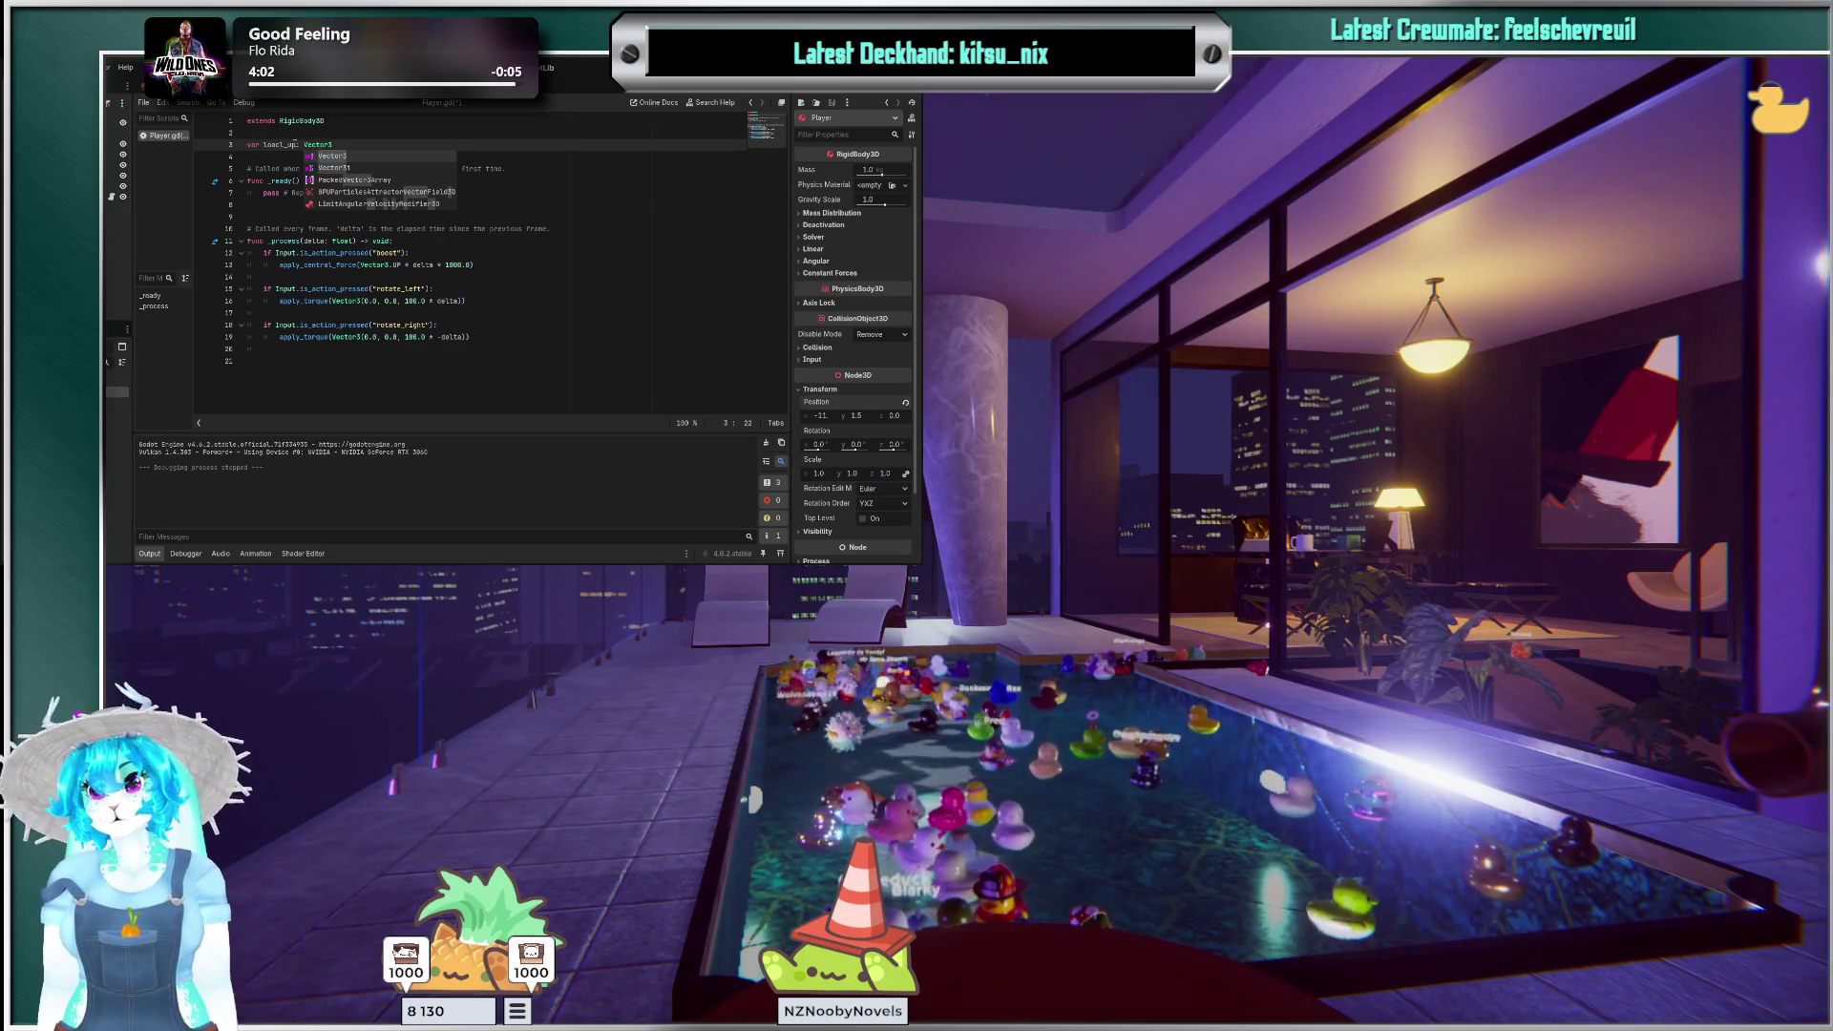
{"action": "type", "text": "= "}
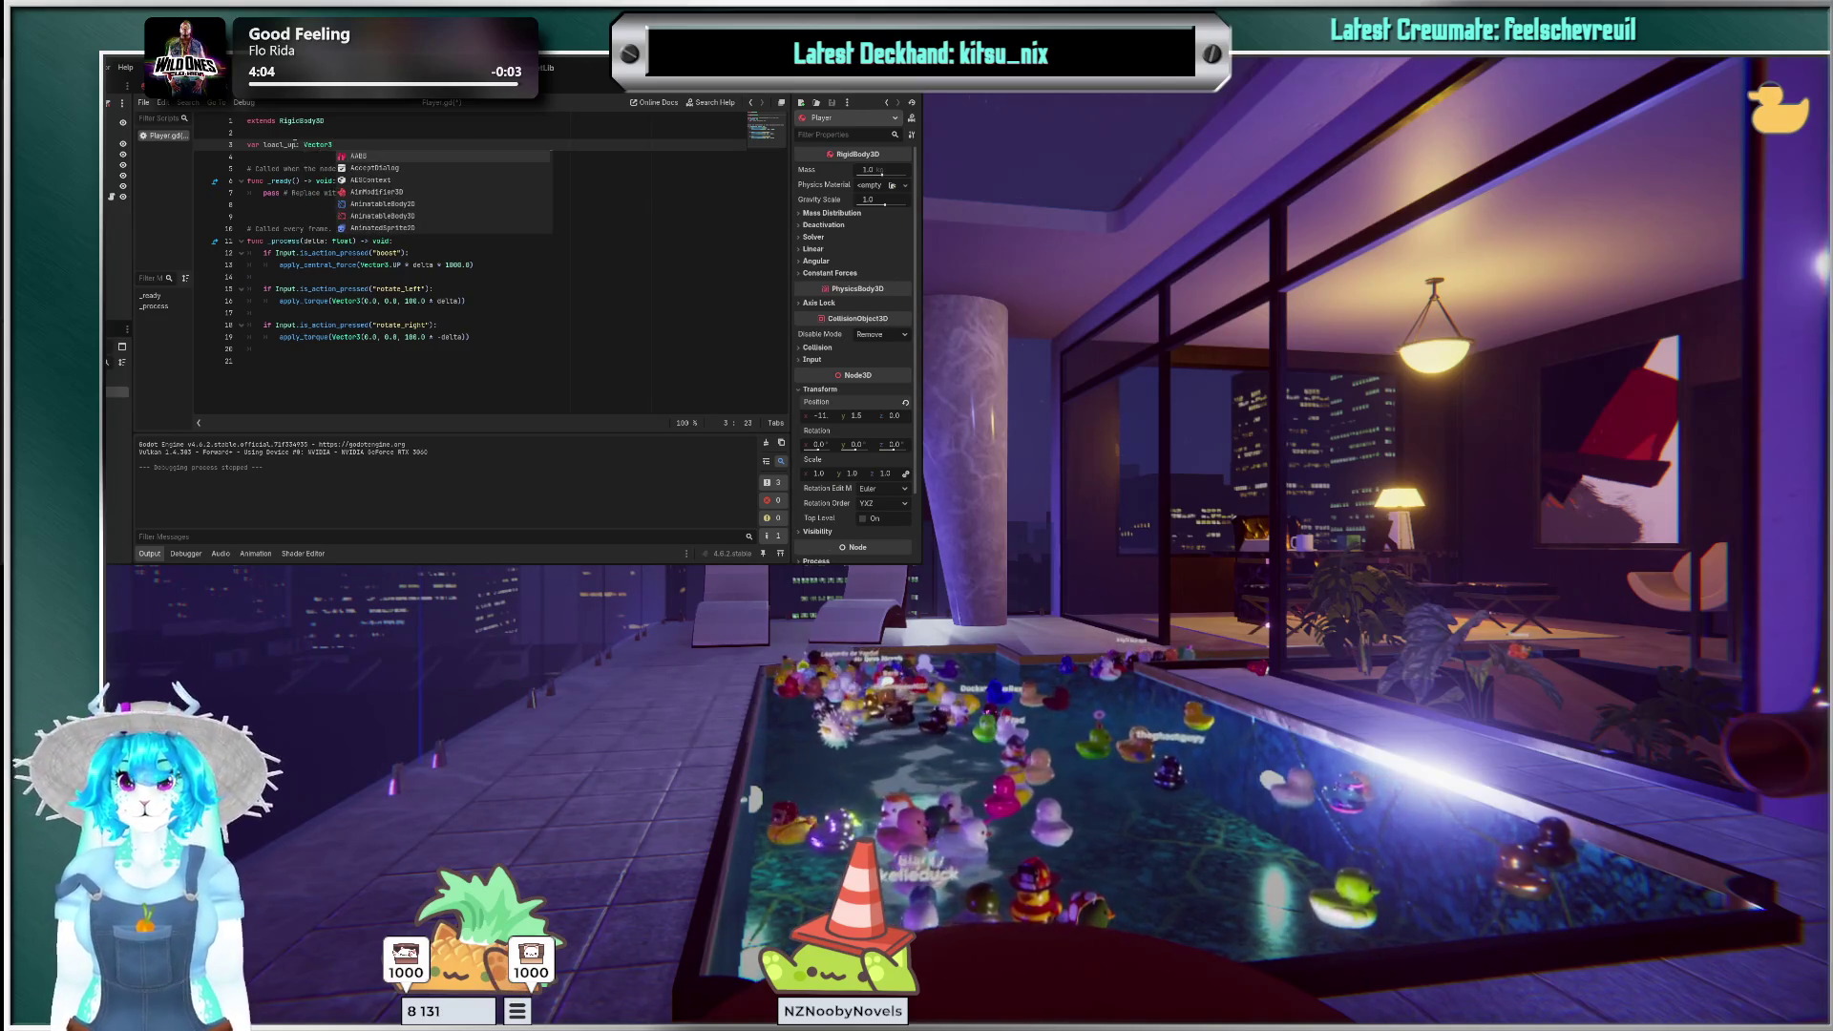
{"action": "type", "text": "basis"}
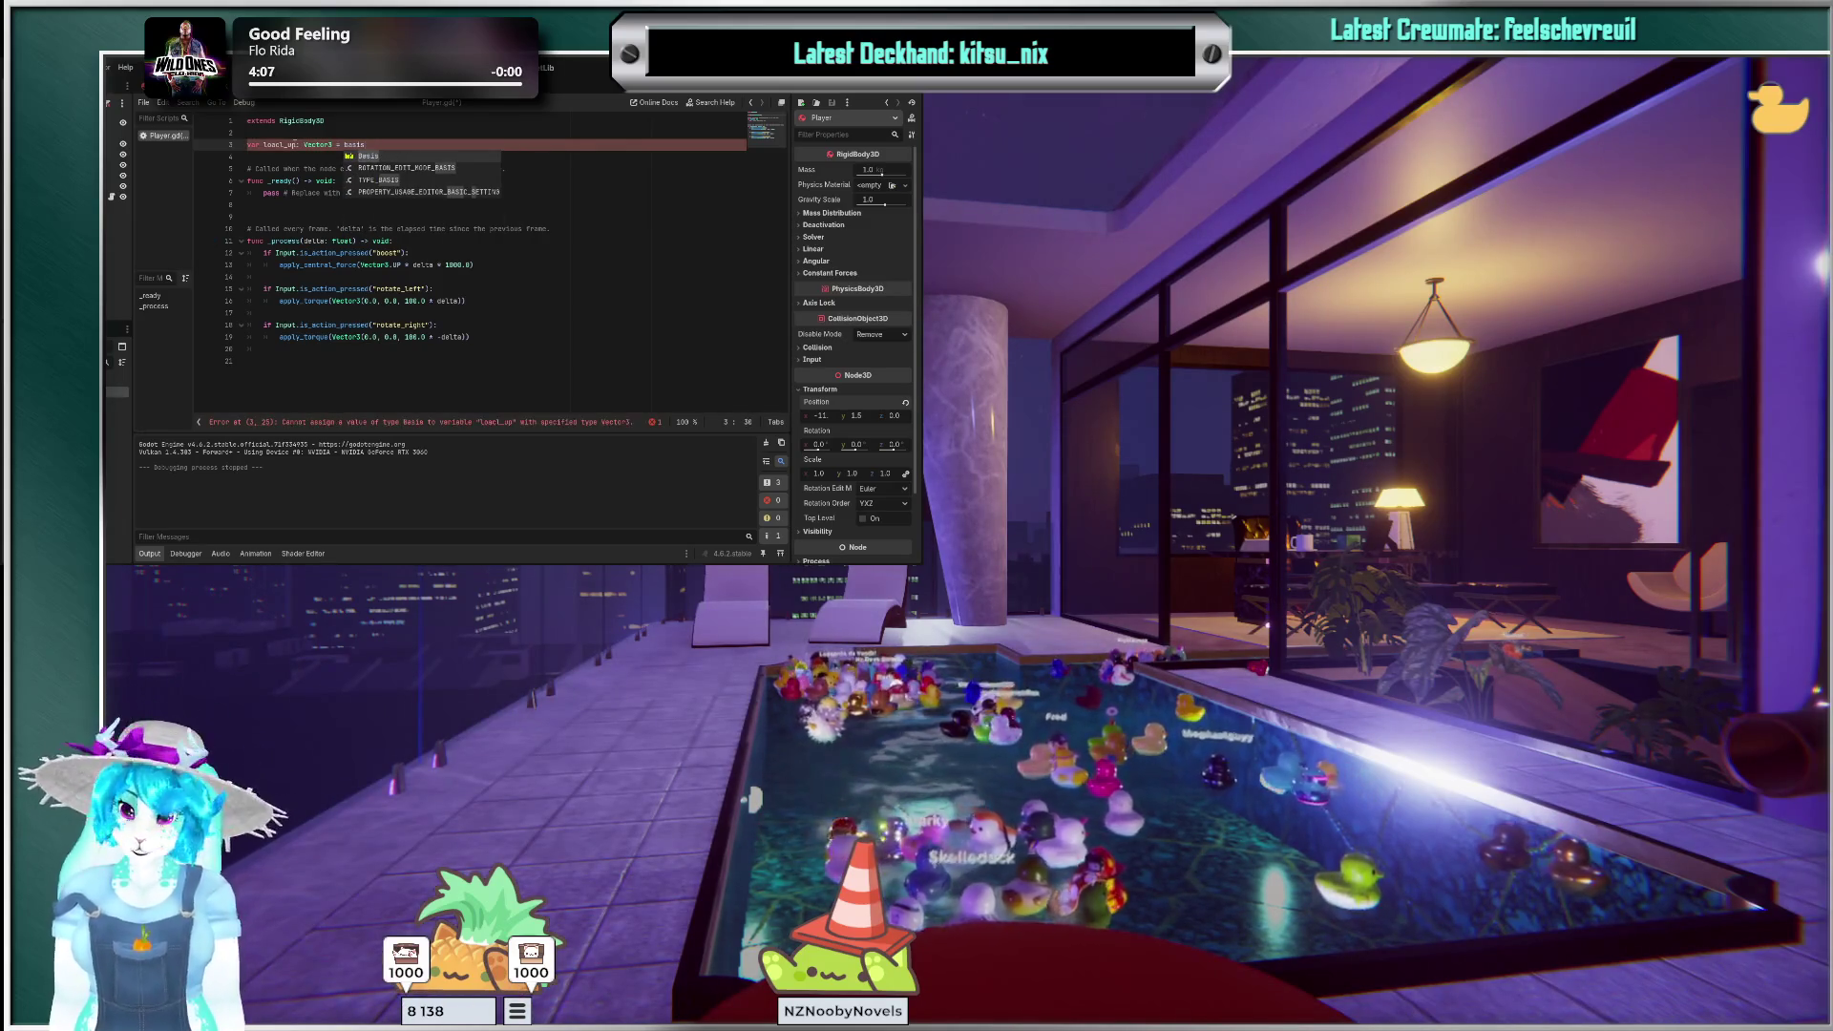
{"action": "type", "text": ".y"}
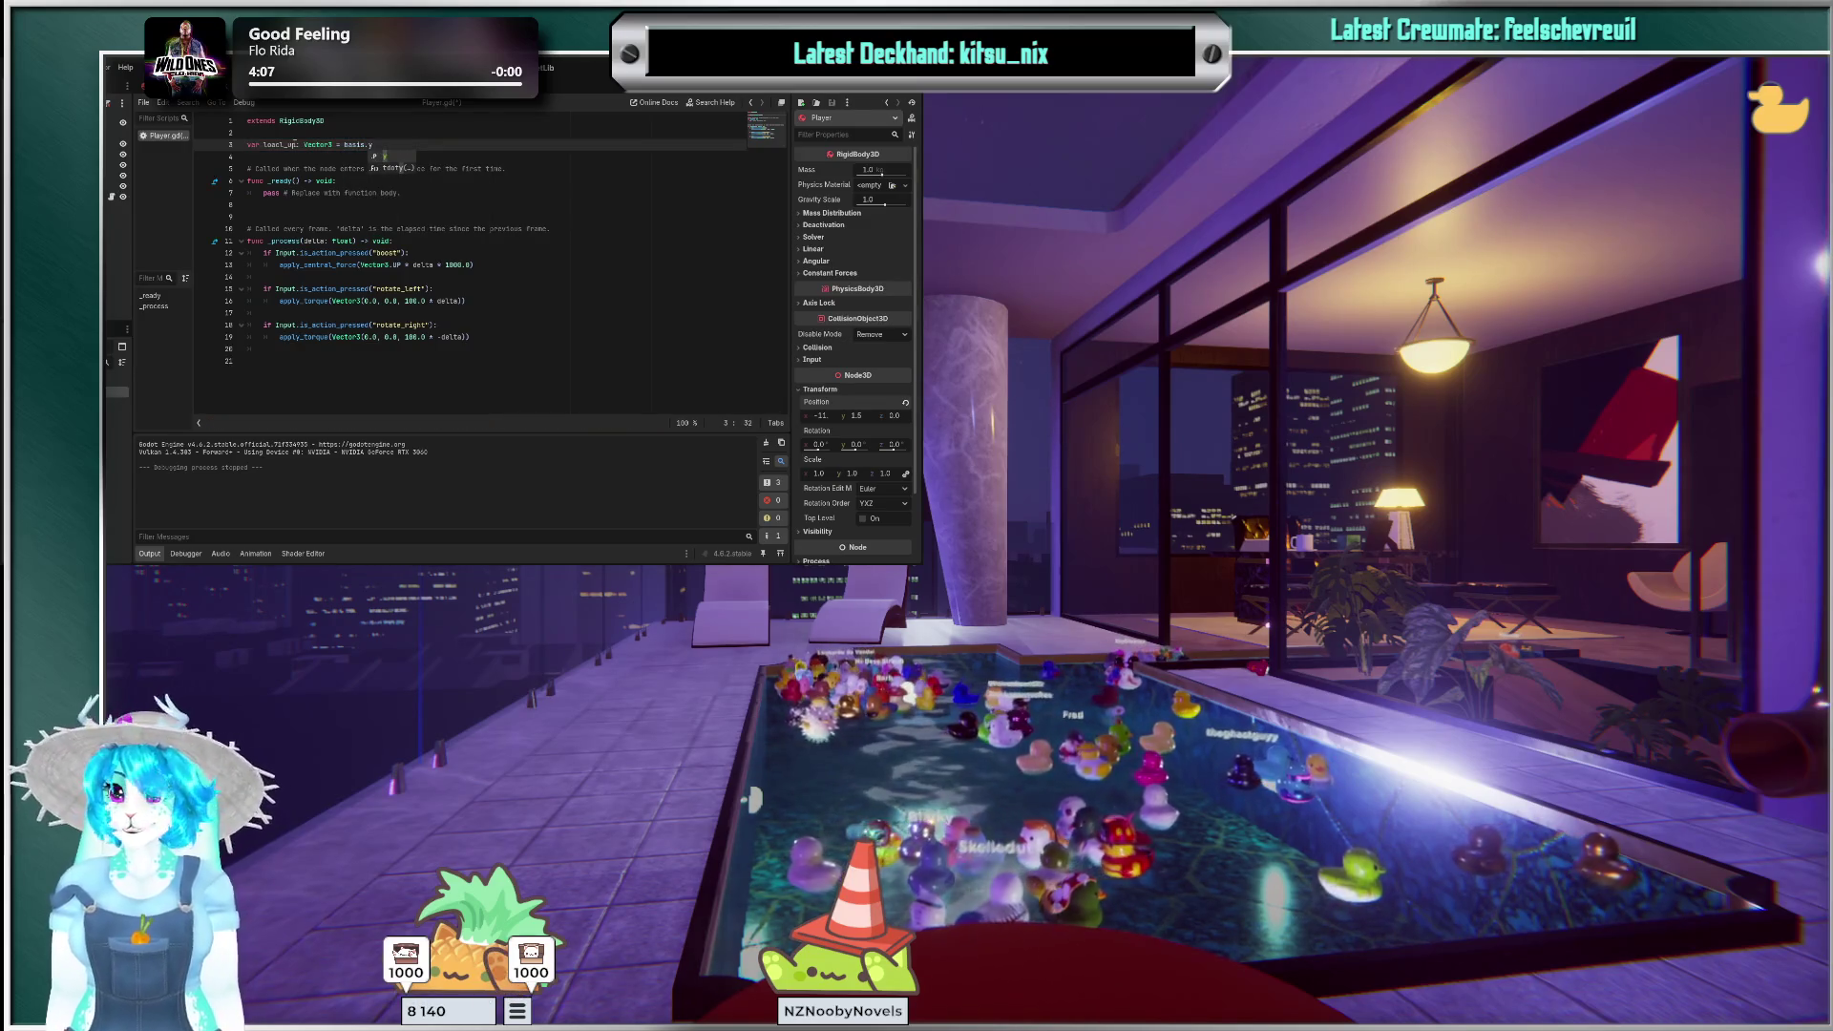
{"action": "key", "text": "Escape"}
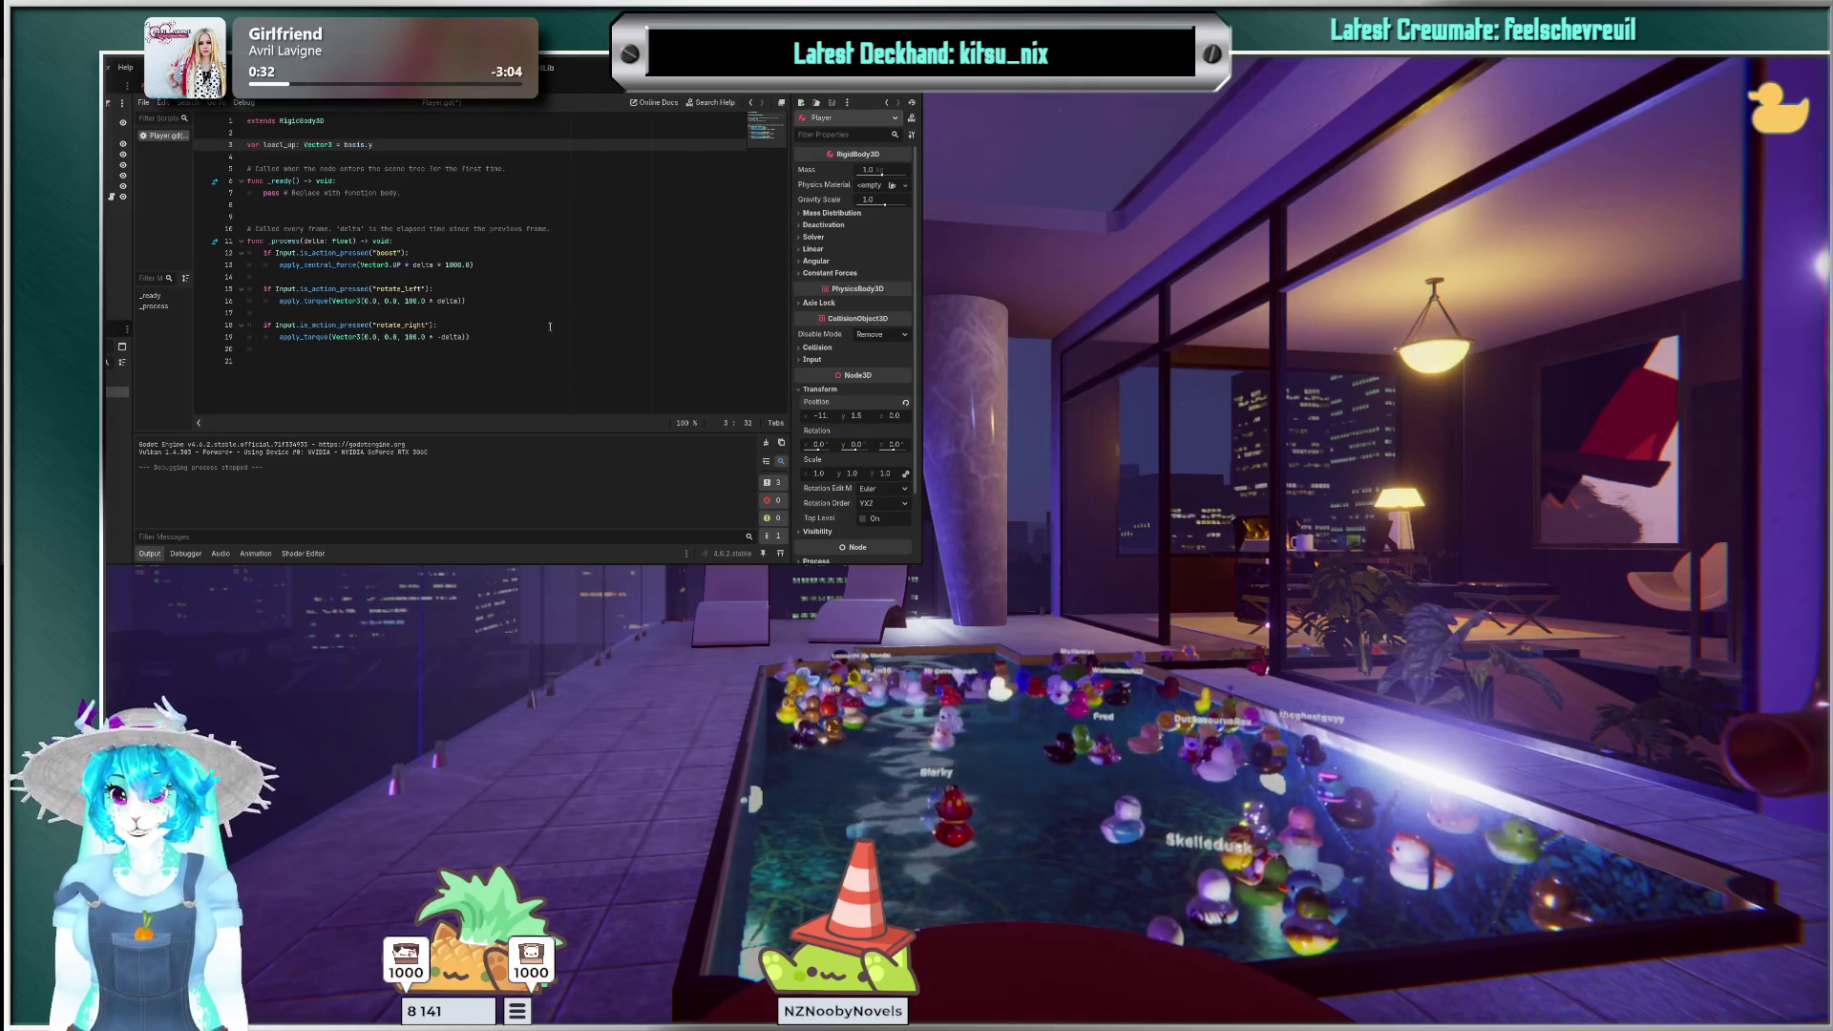
{"action": "double_click", "coordinate": [397, 265]}
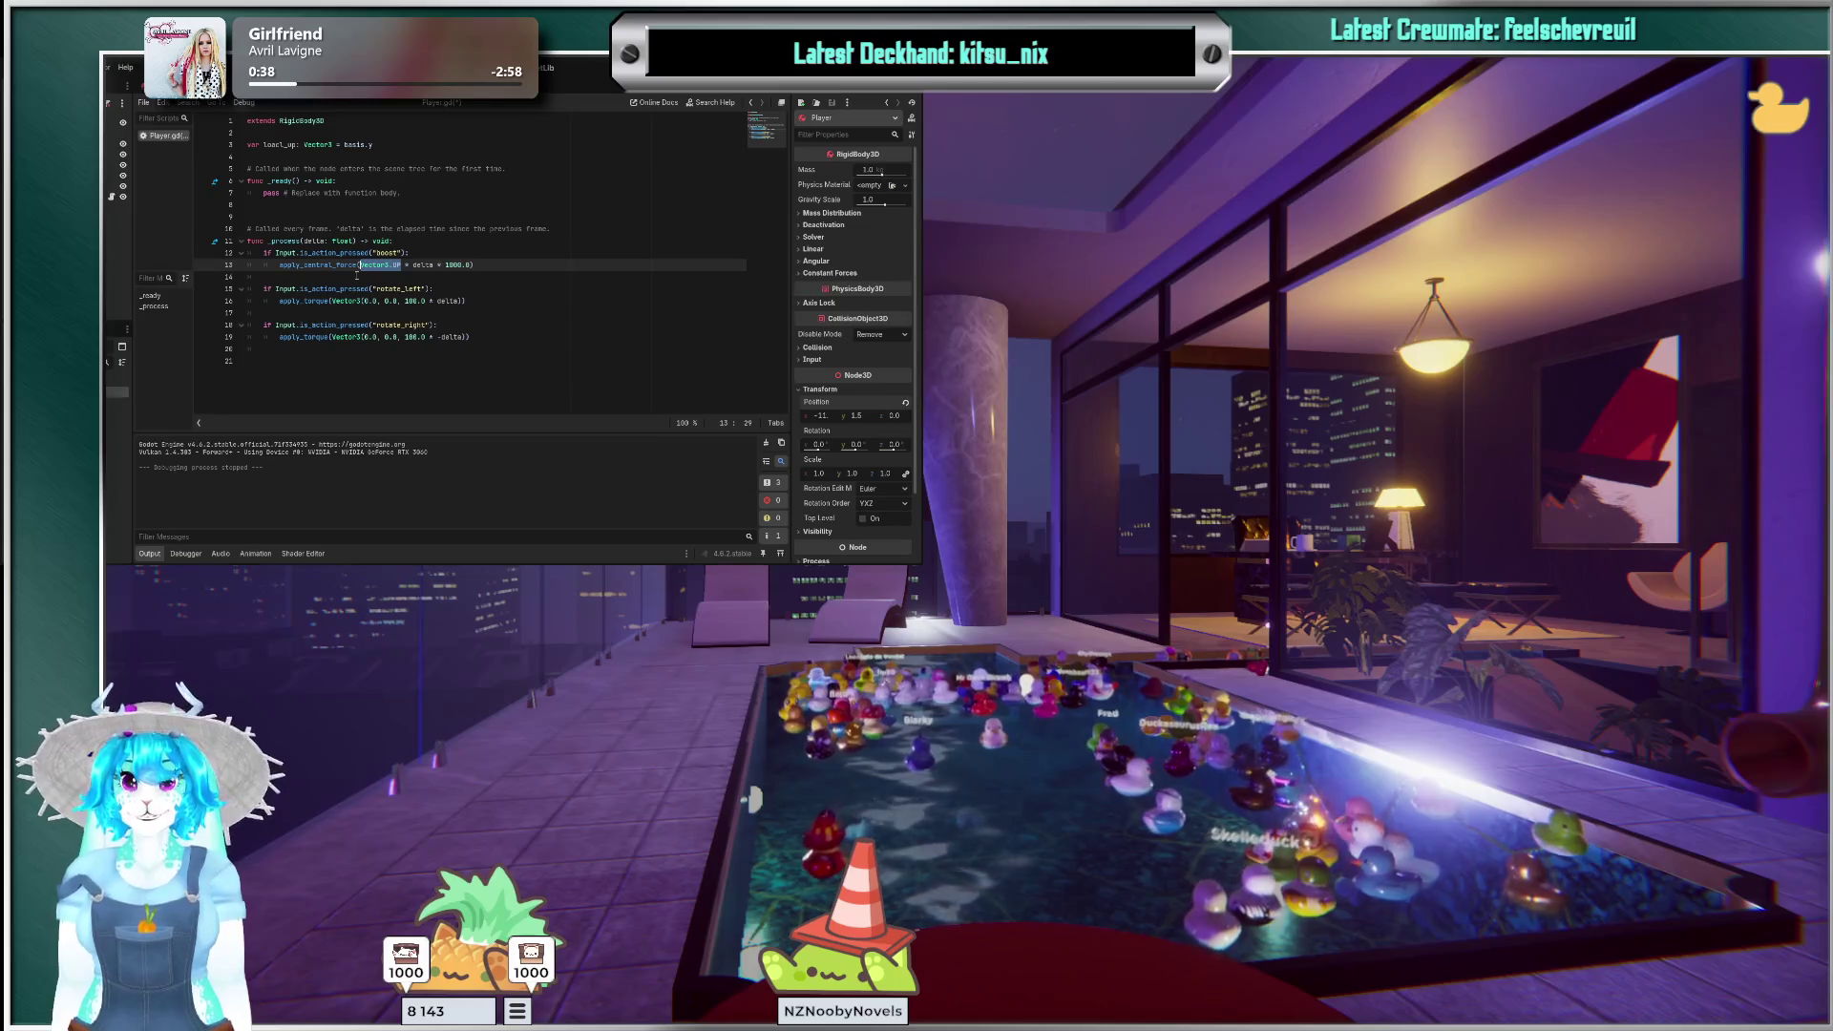
- Replace Vector3.UP with basis.y in the boost force, then run and stop the game
{"action": "type", "text": "bas"}
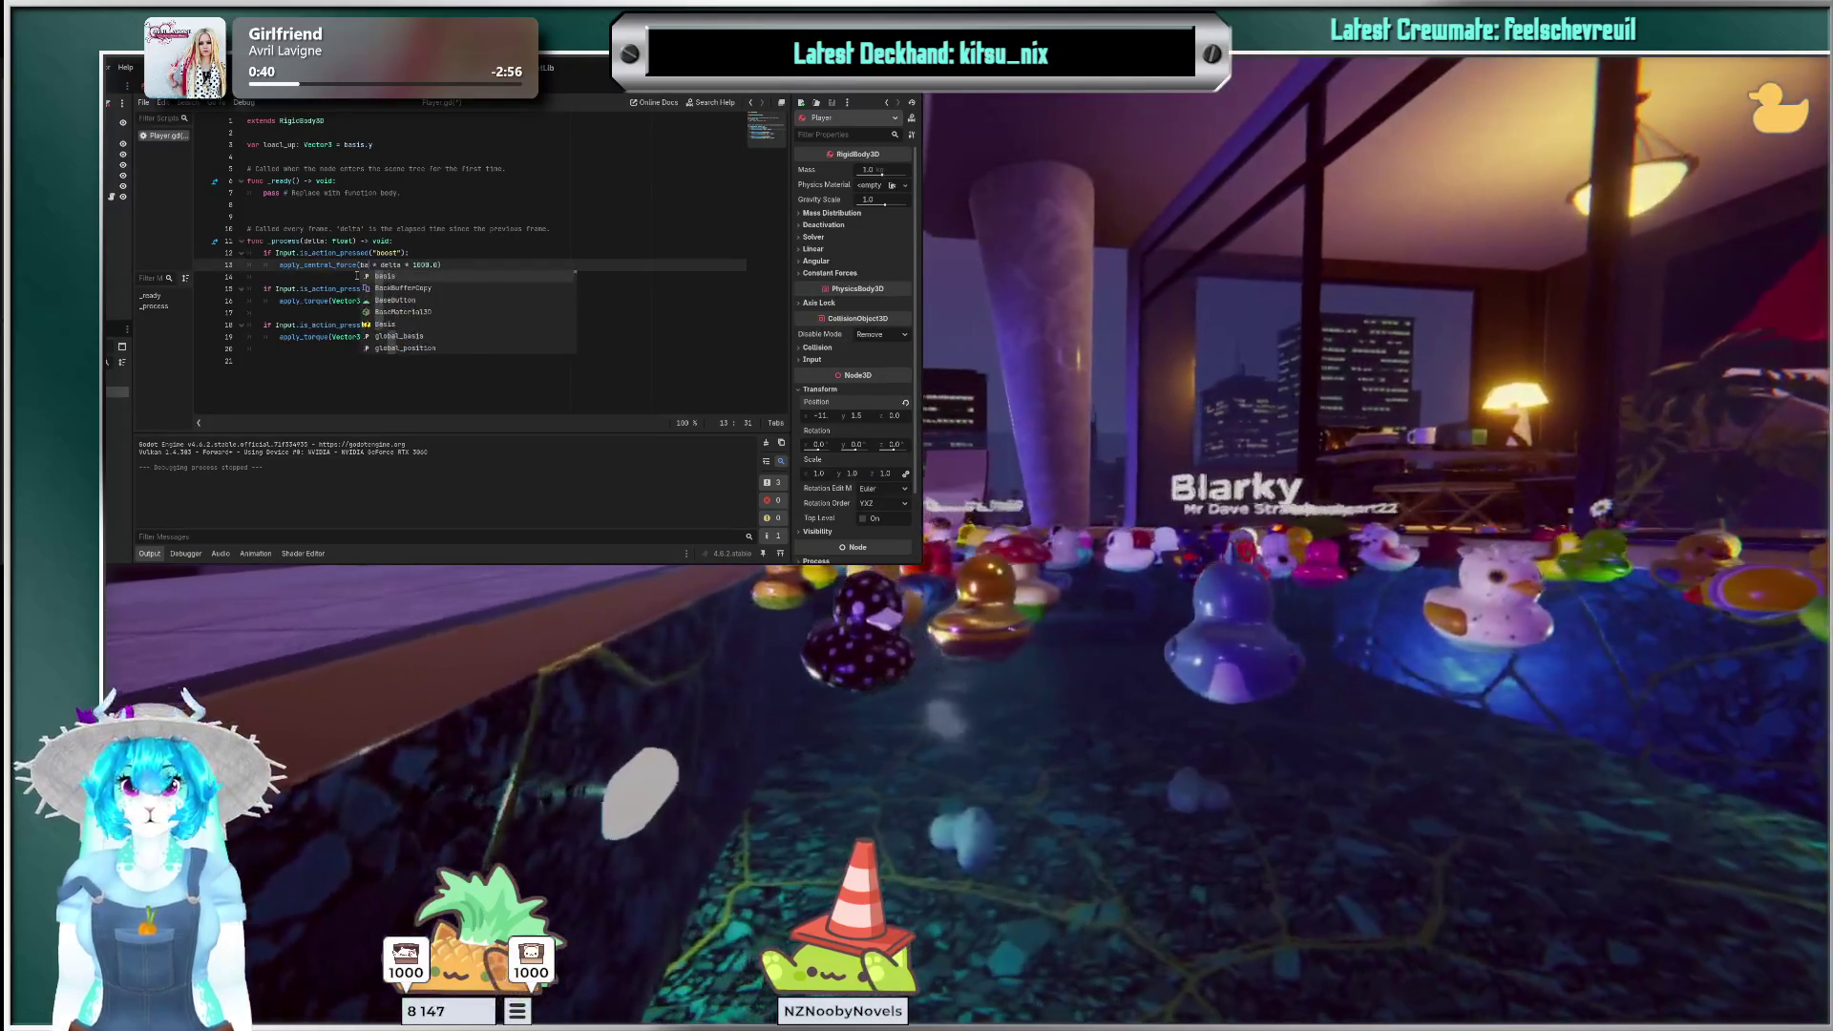
{"action": "type", "text": "is.y"}
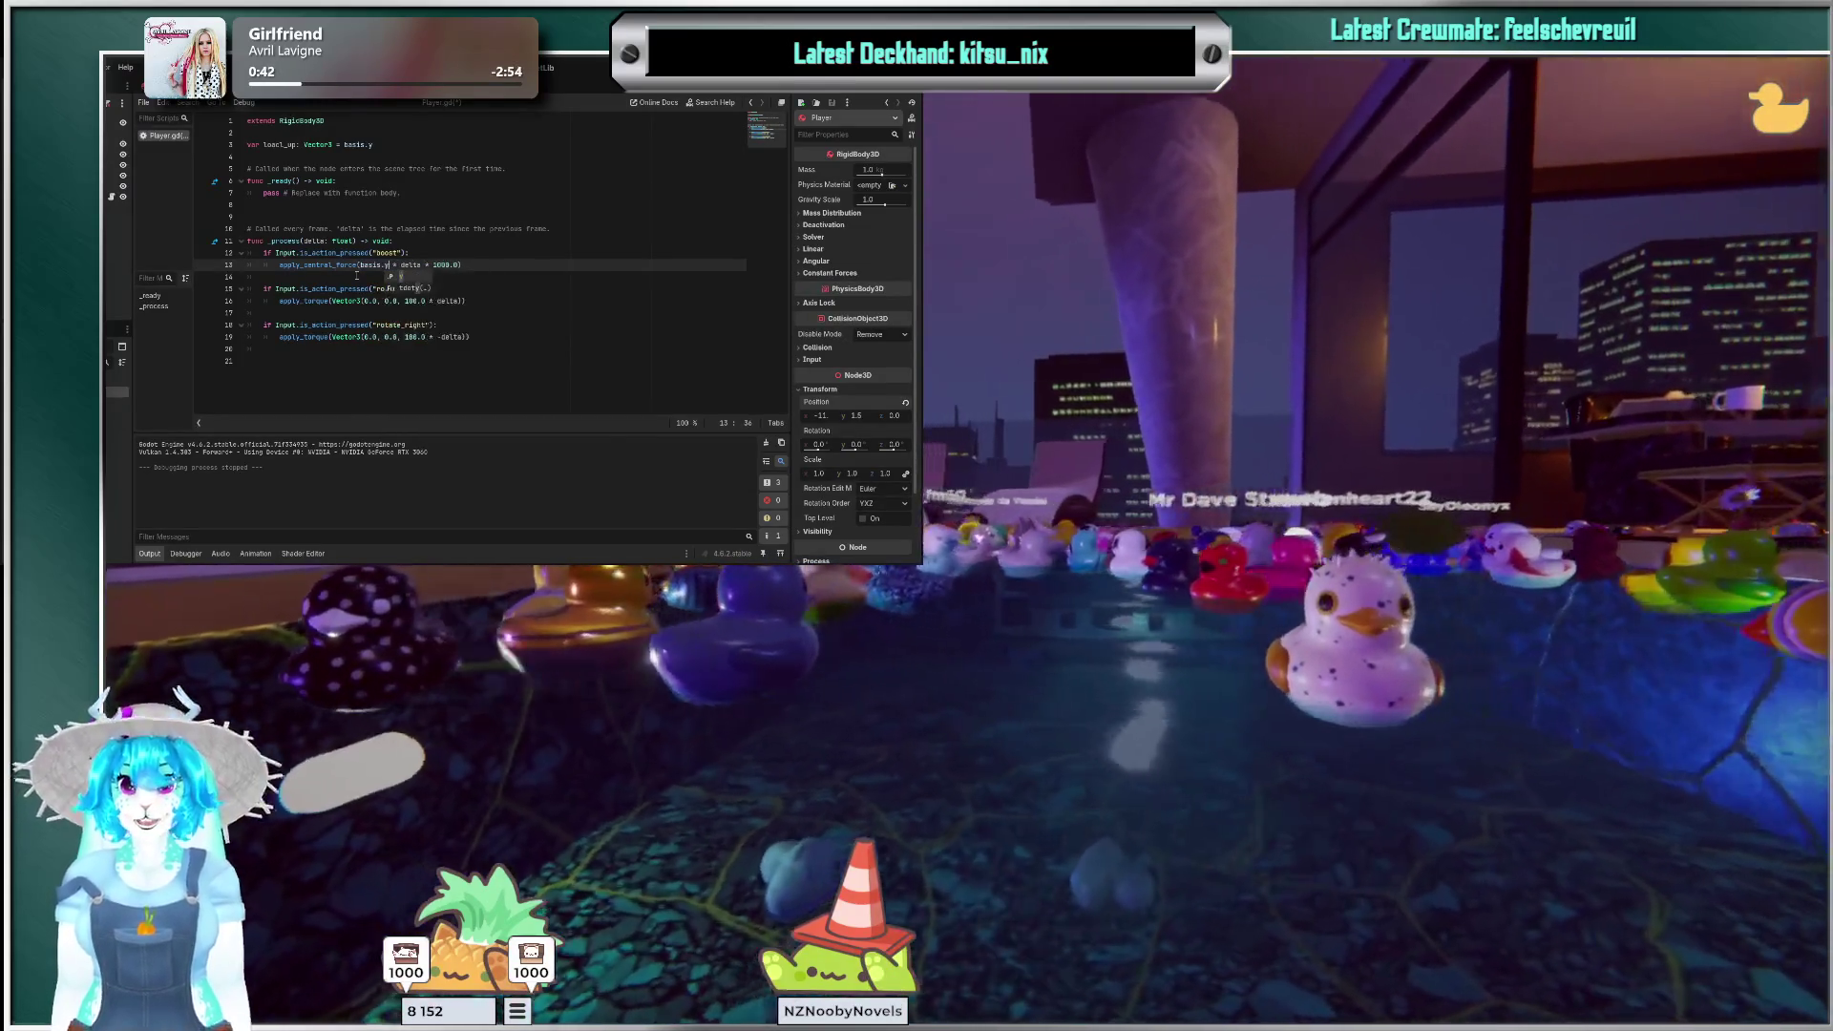
{"action": "left_click", "coordinate": [561, 369]}
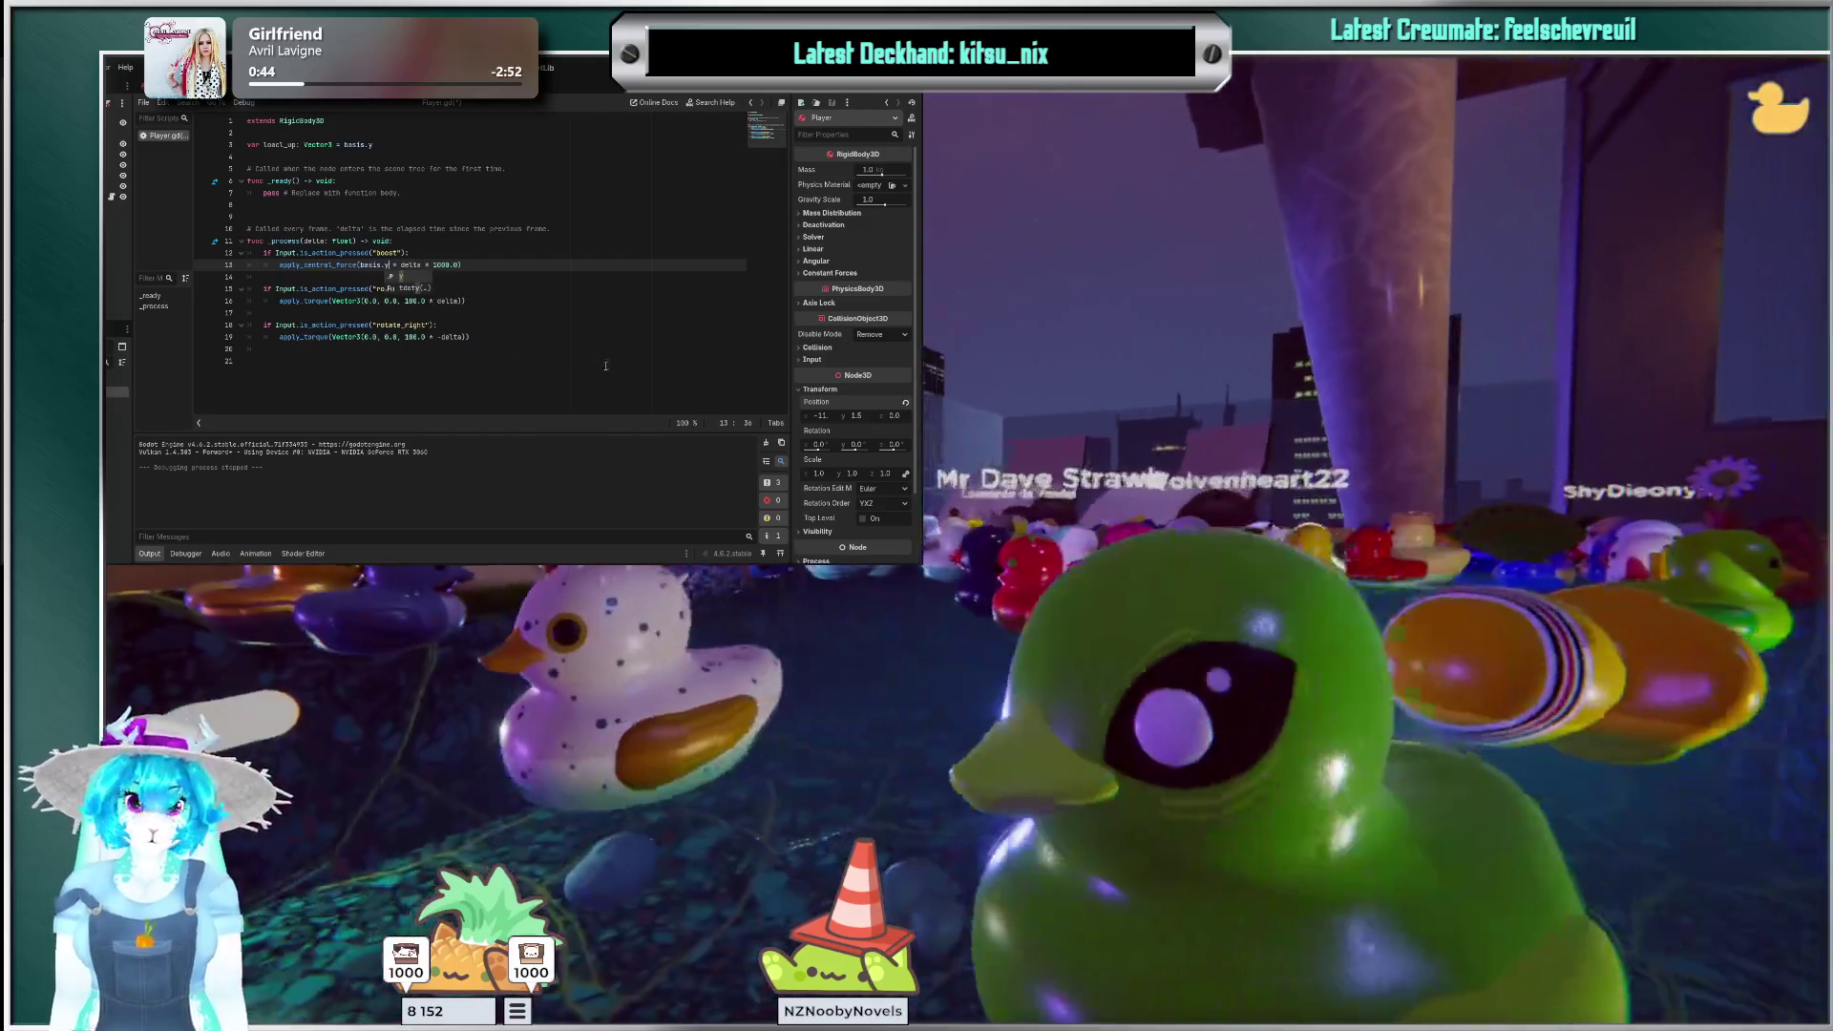
{"action": "key", "text": "F5"}
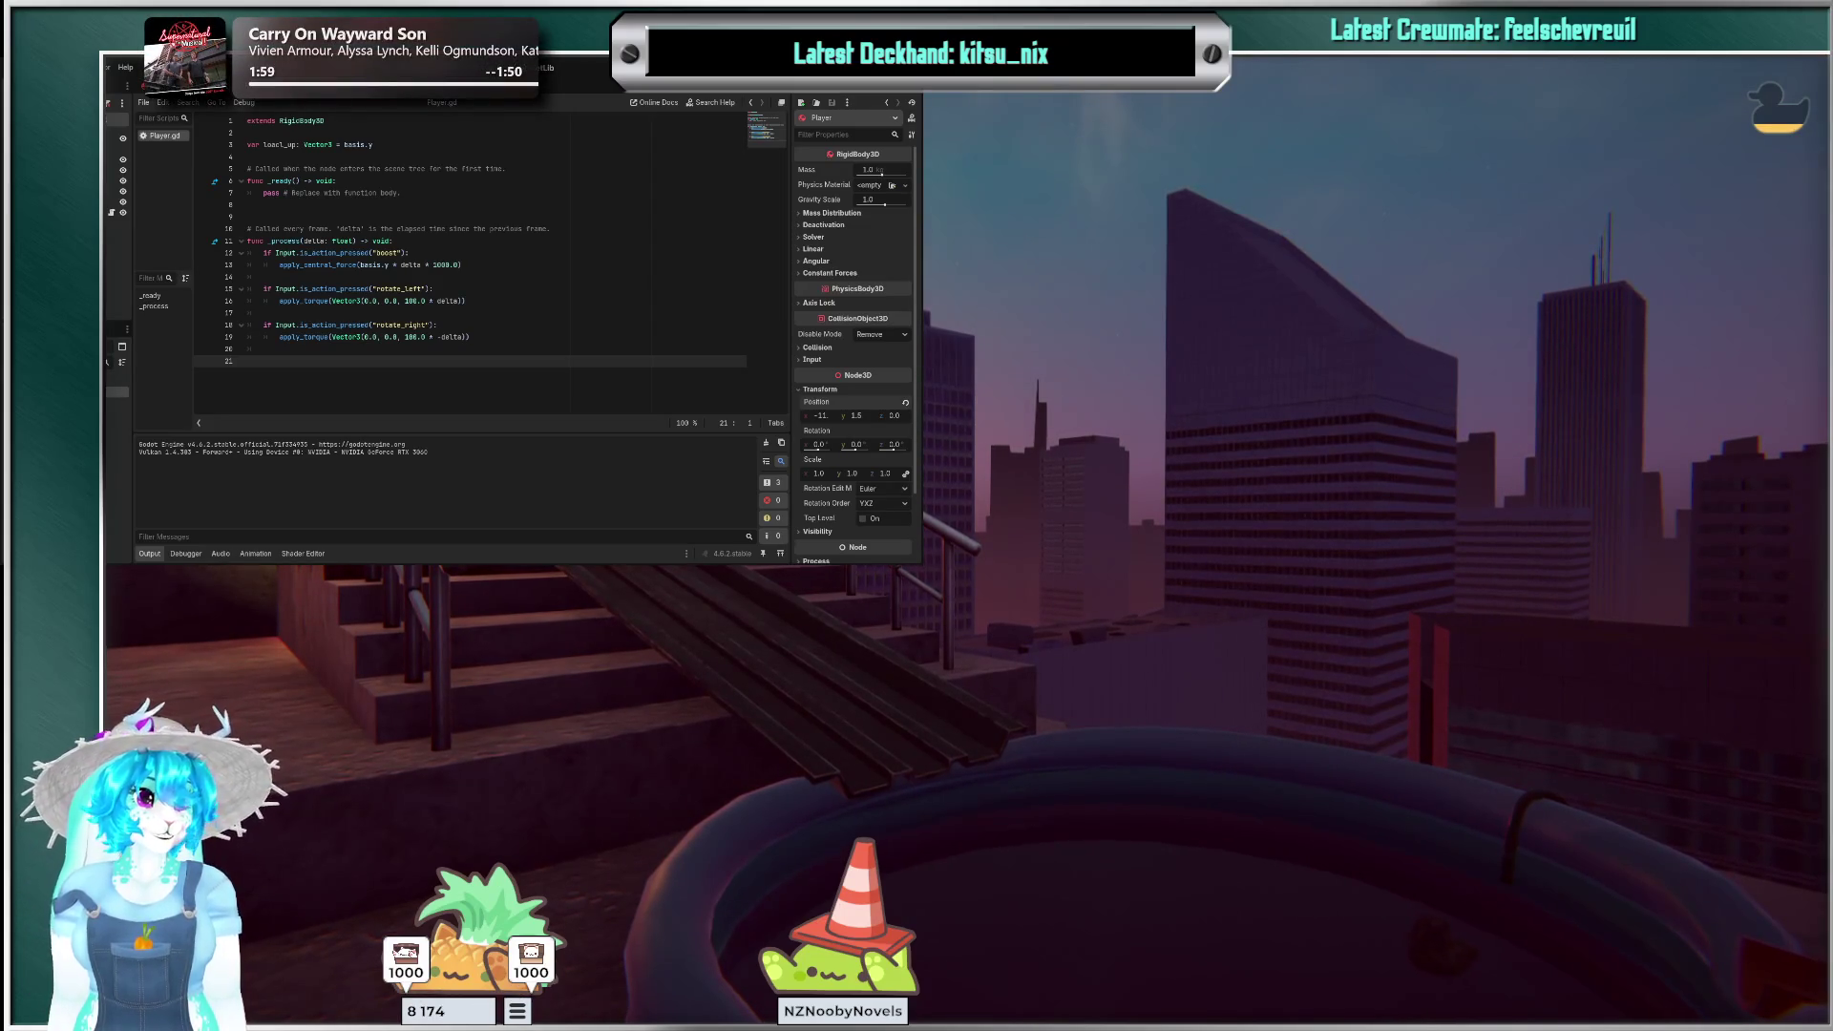
{"action": "key", "text": "F8"}
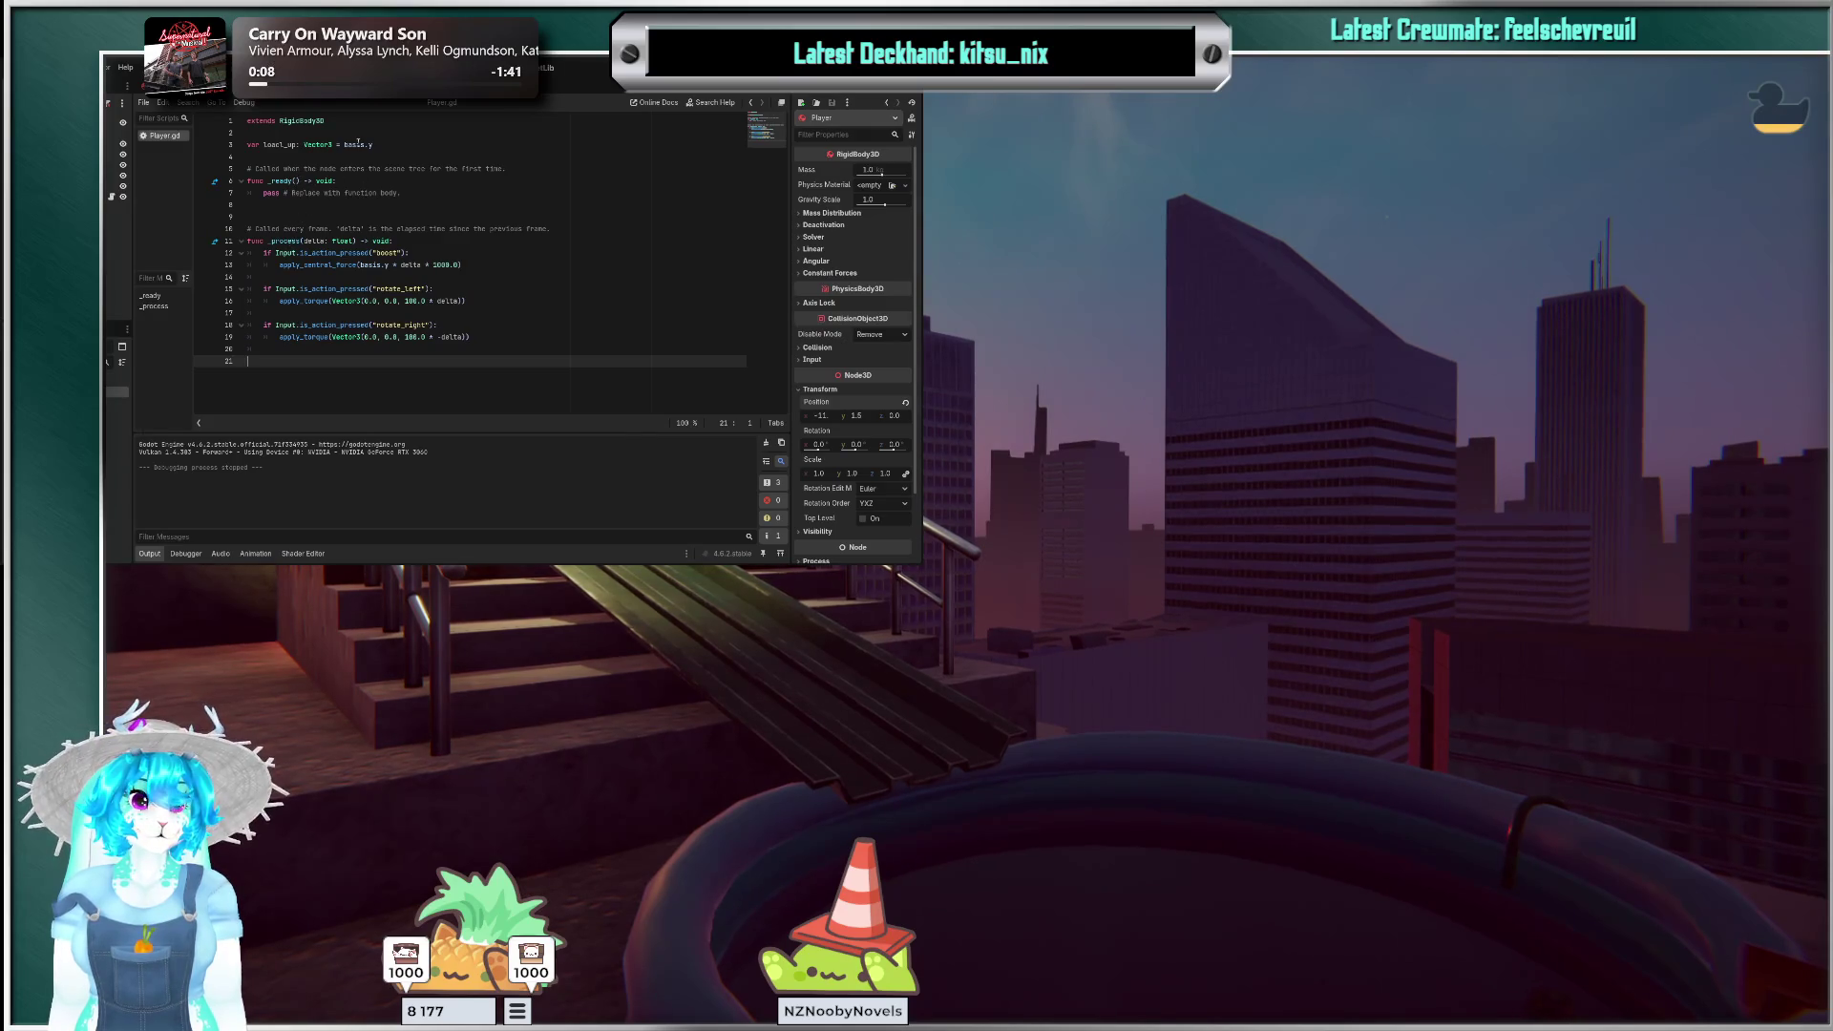
- Delete the local_up declaration line, then save and run the project
{"action": "left_click_drag", "start_coordinate": [390, 144], "coordinate": [237, 145]}
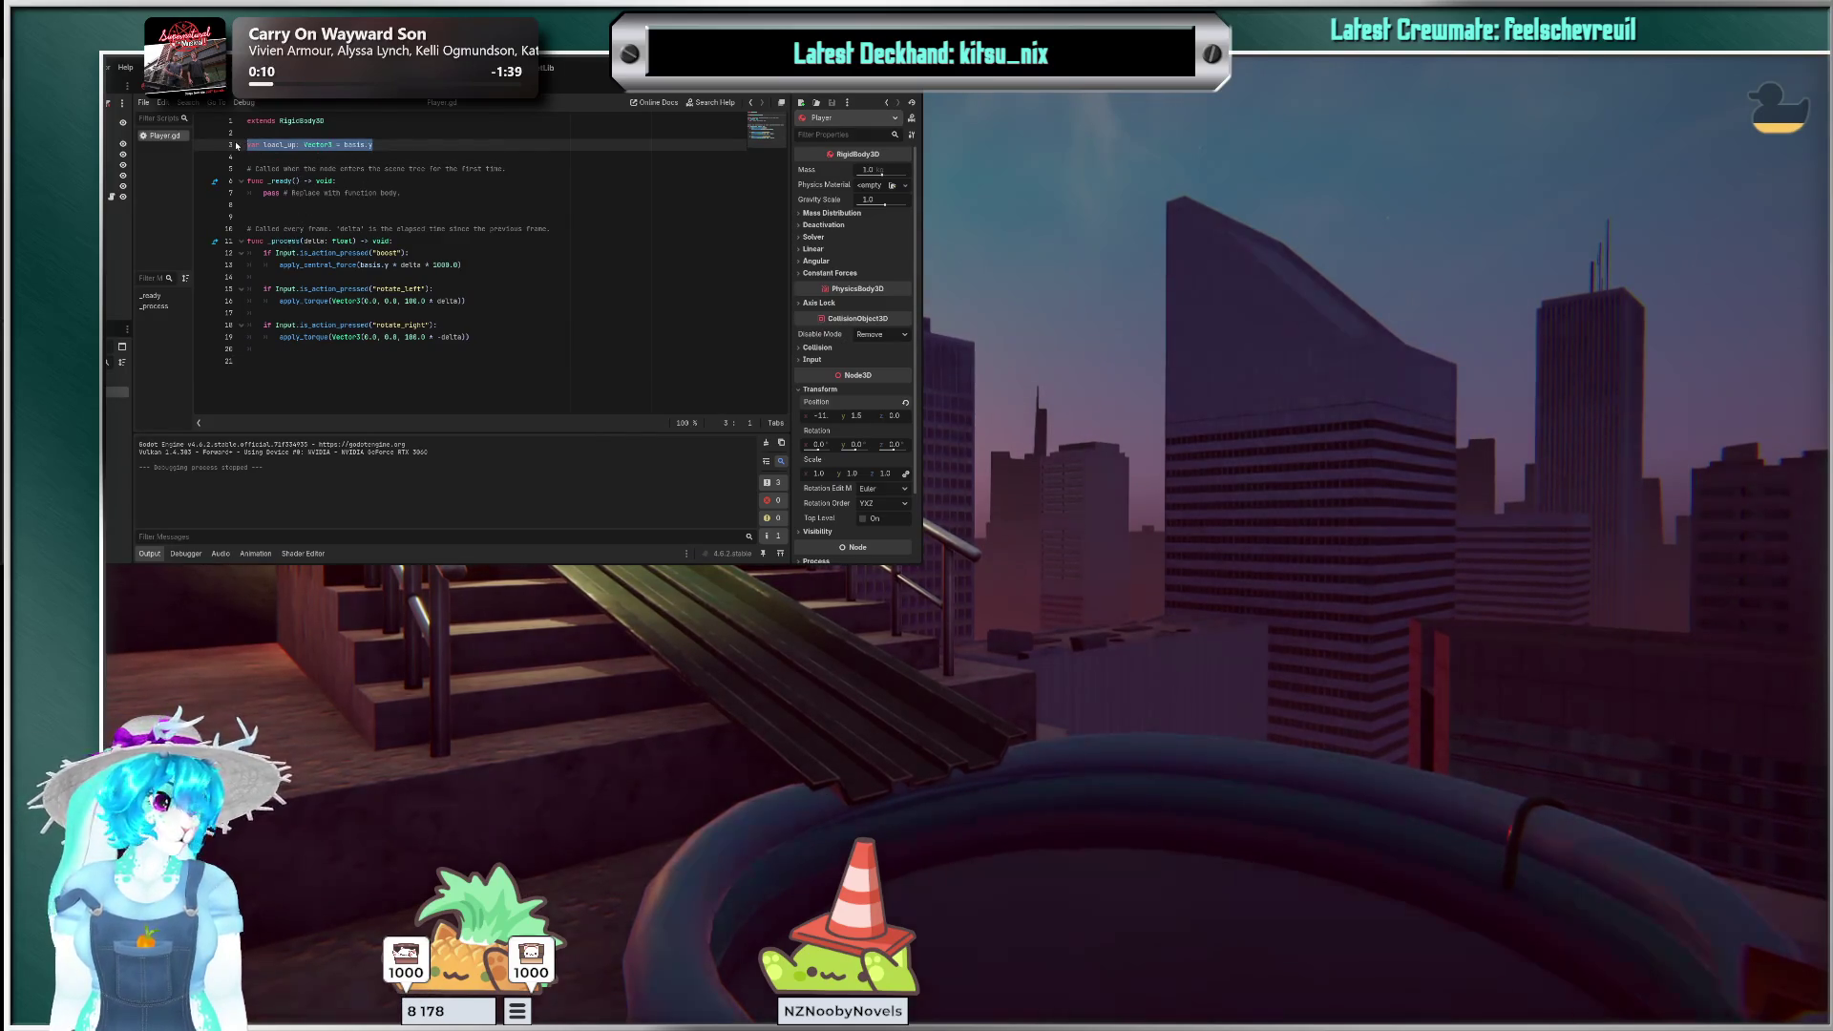
{"action": "key", "text": "BackSpace"}
{"action": "key", "text": "BackSpace"}
{"action": "key", "text": "BackSpace"}
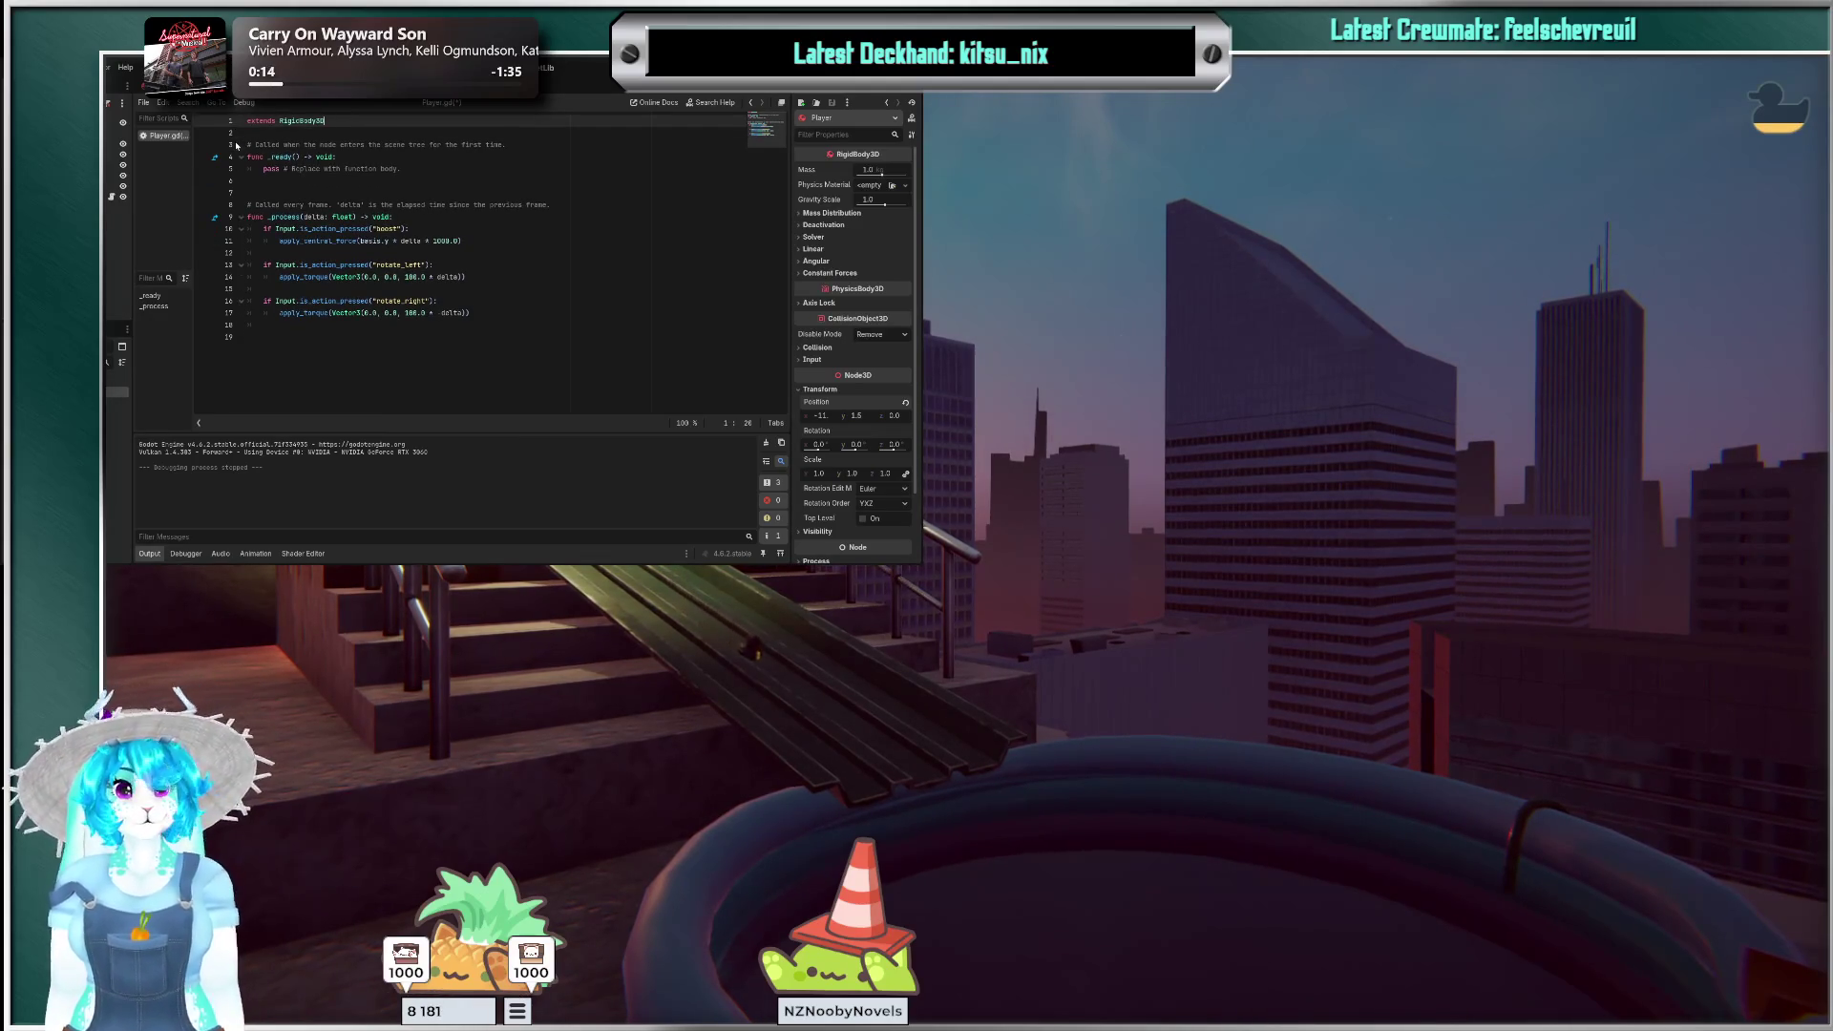
{"action": "key", "text": "F5"}
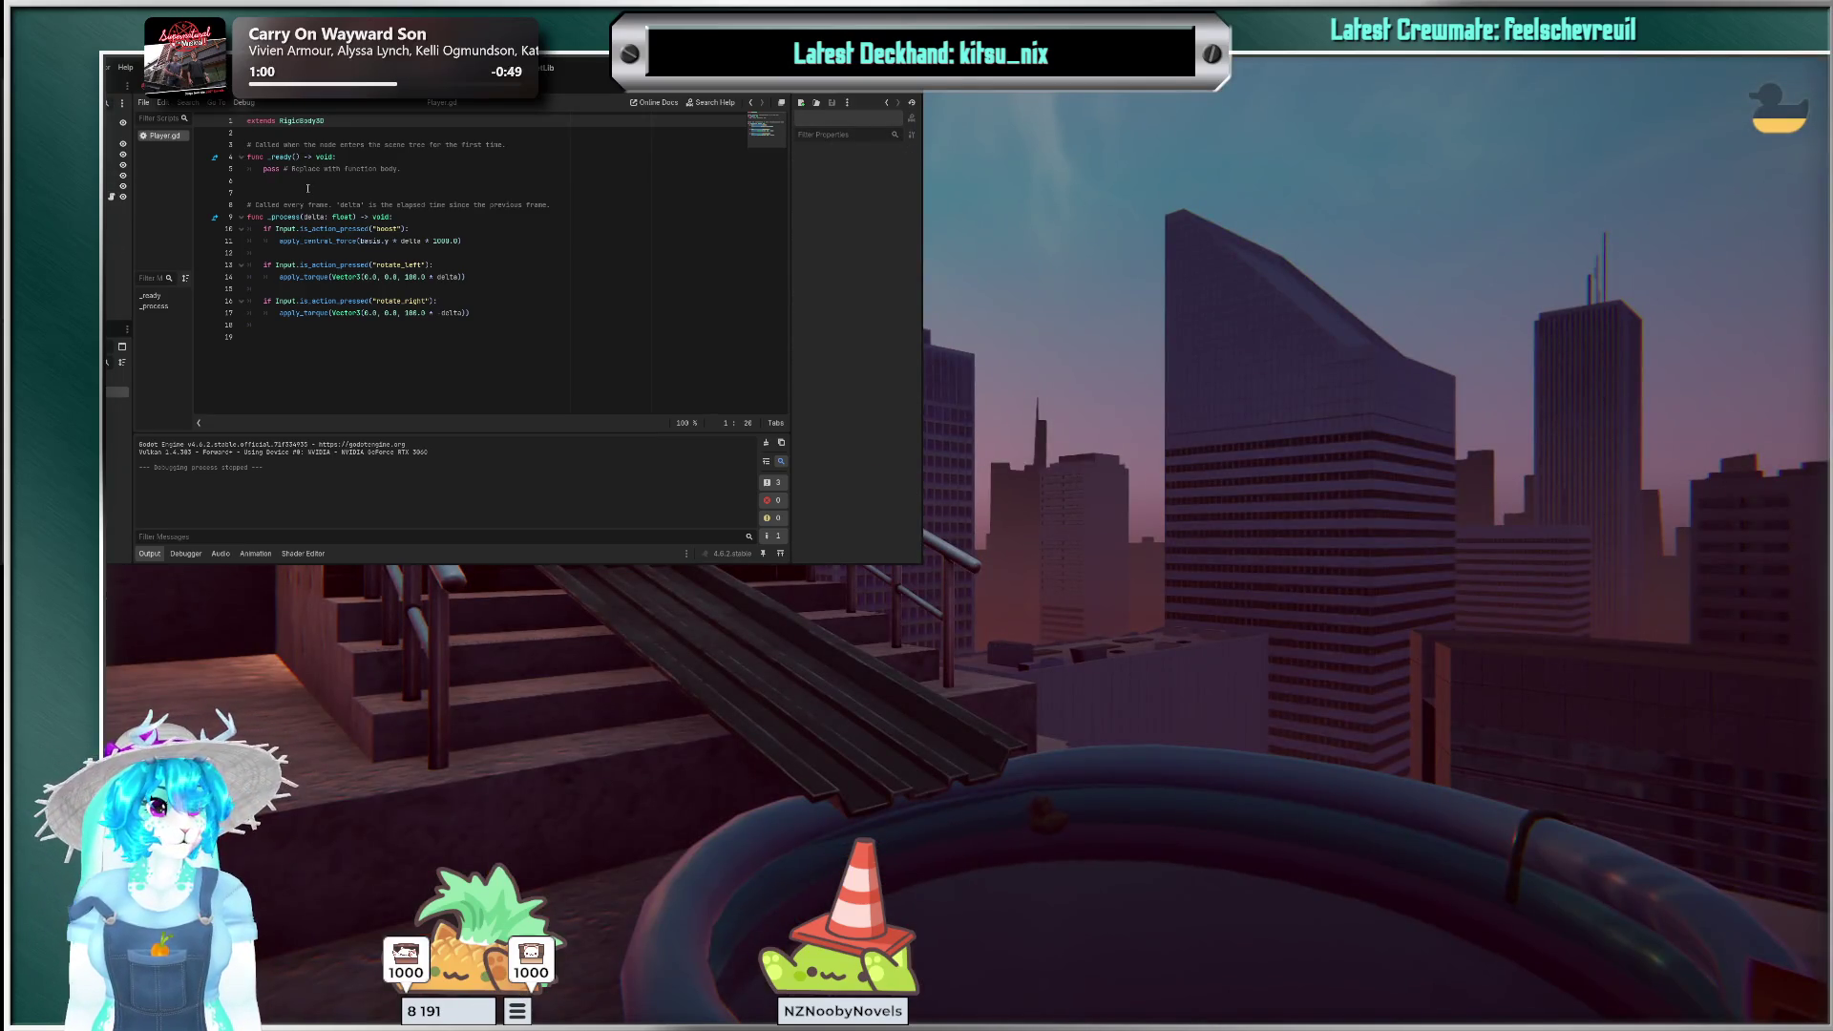
{"action": "left_click", "coordinate": [307, 188]}
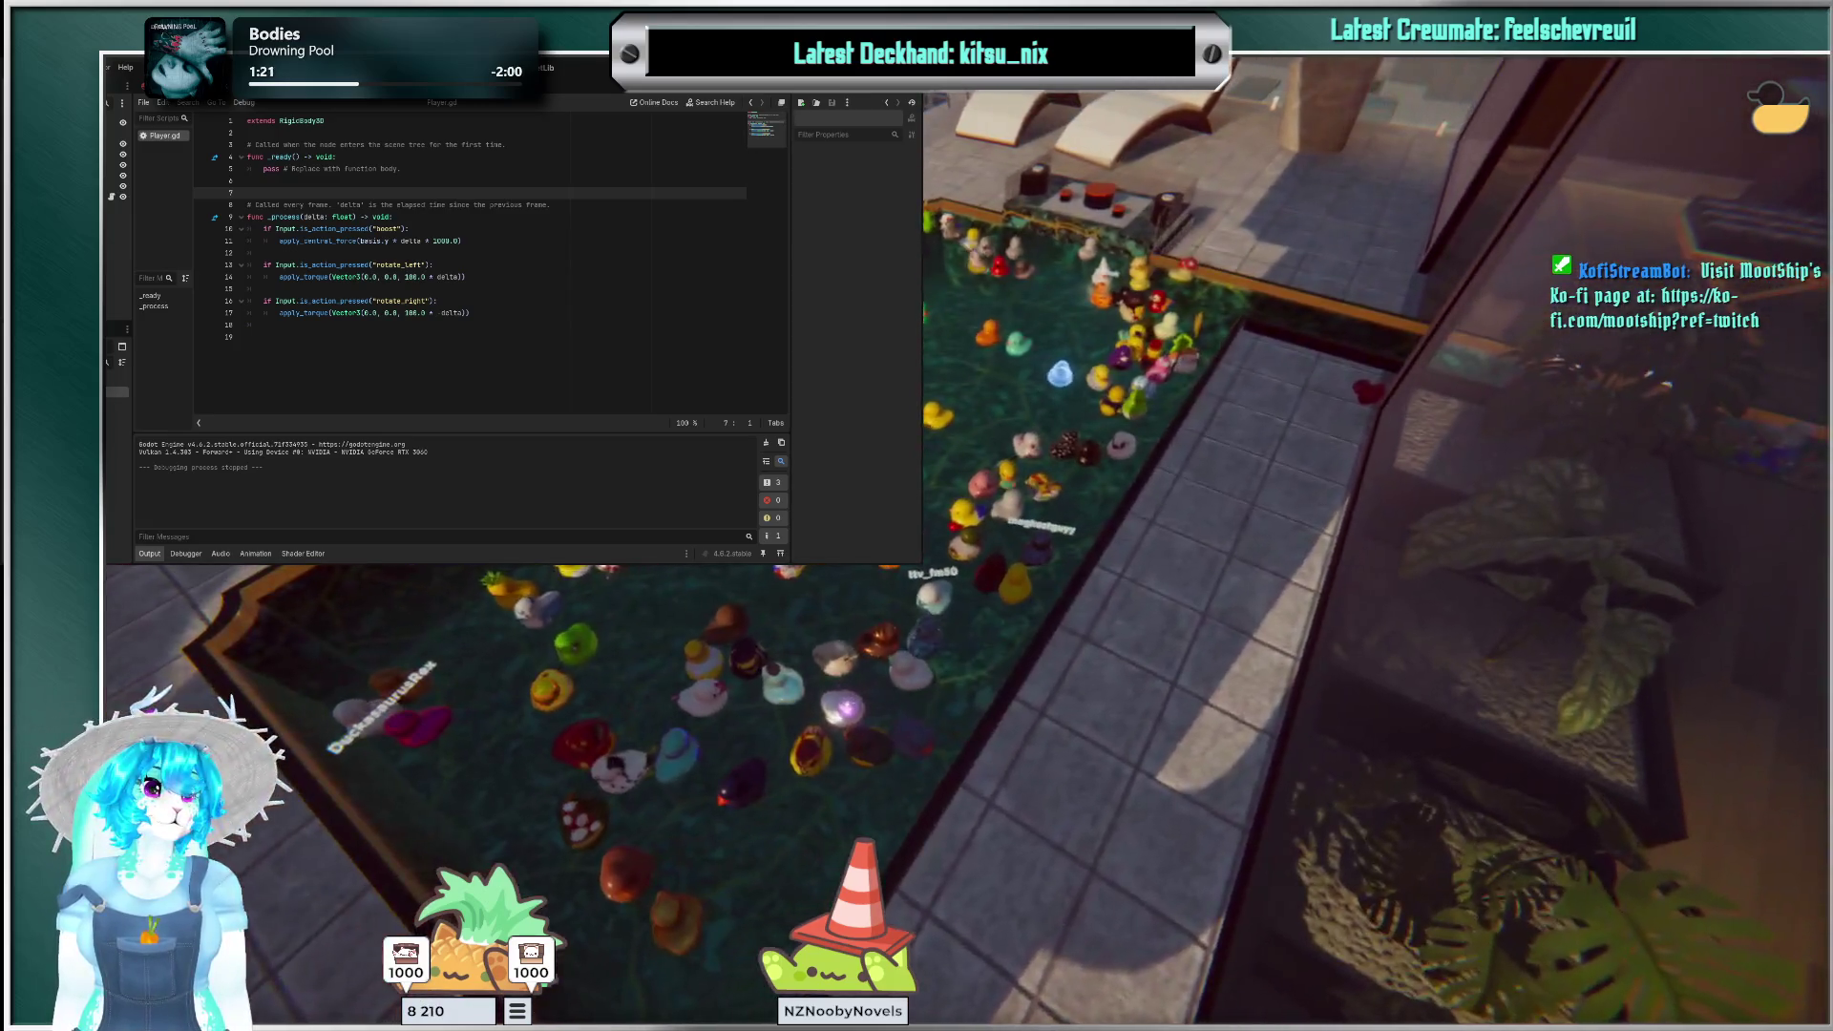
{"action": "left_click_drag", "start_coordinate": [247, 192], "coordinate": [236, 146]}
- Delete the unused _ready function and start typing Local_up over basis.y in the boost call
{"action": "key", "text": "Delete"}
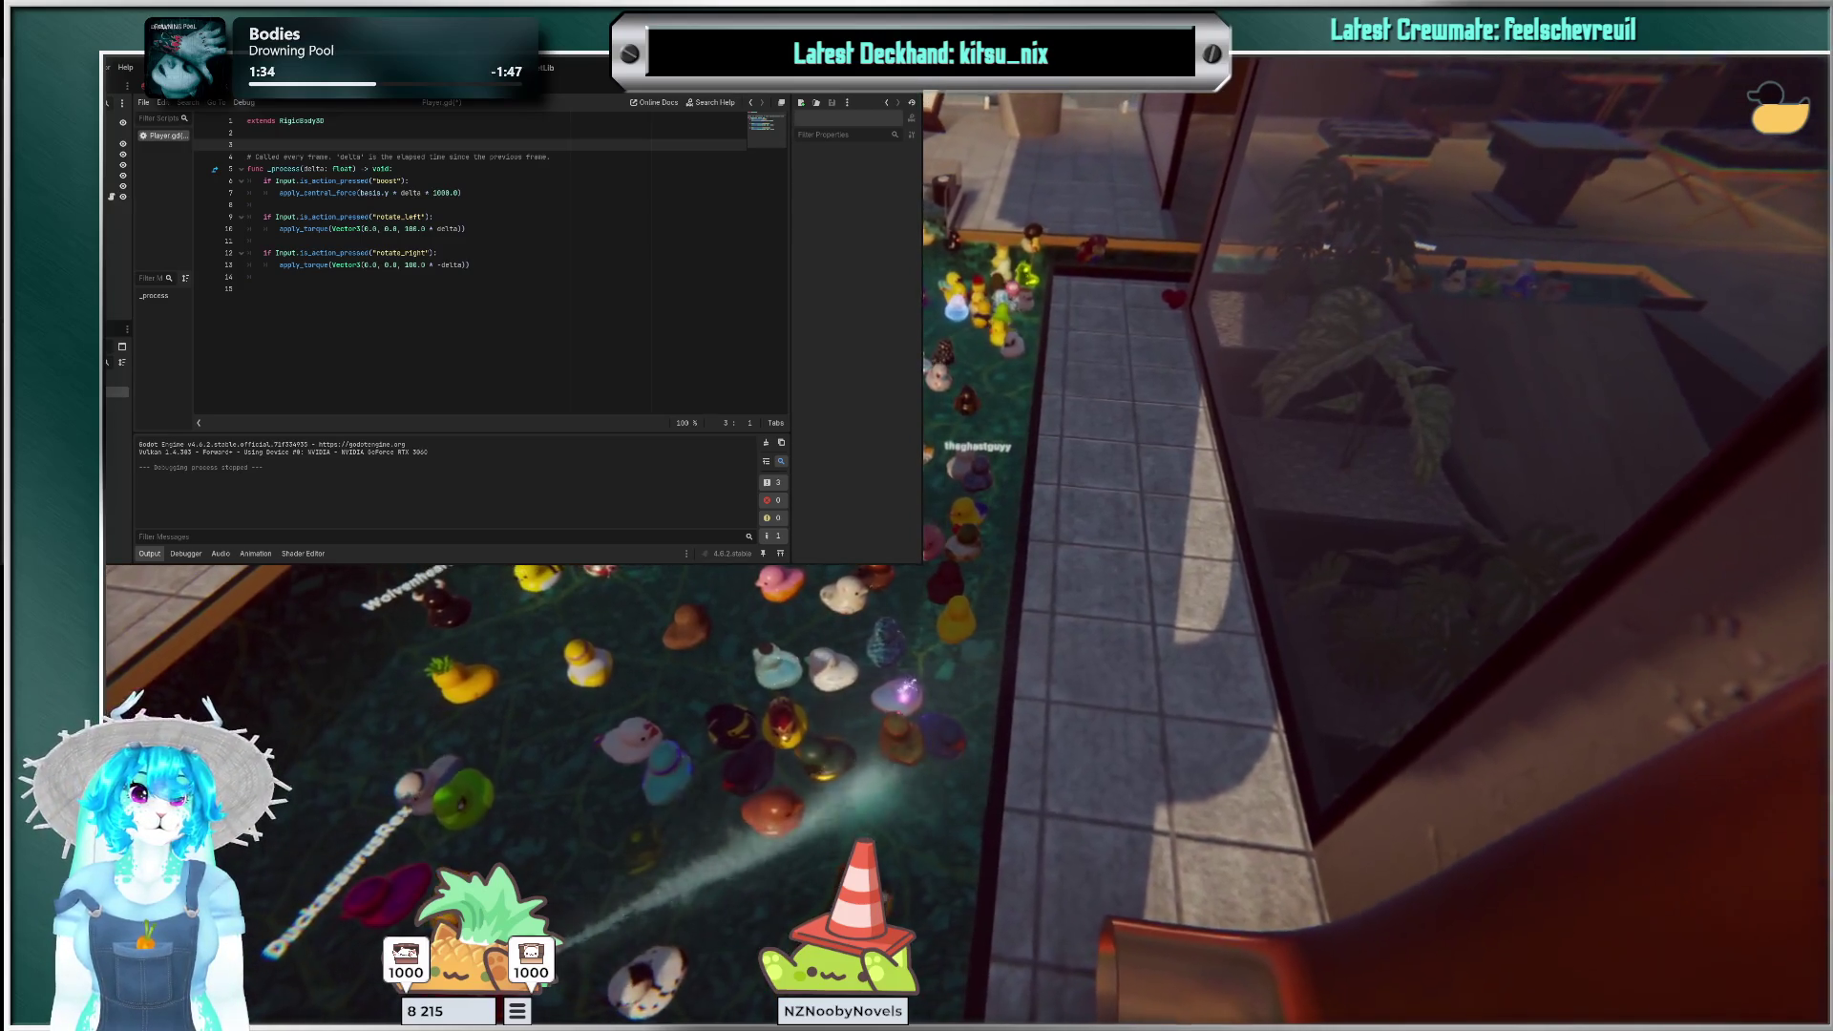
{"action": "left_click_drag", "start_coordinate": [389, 193], "coordinate": [359, 193]}
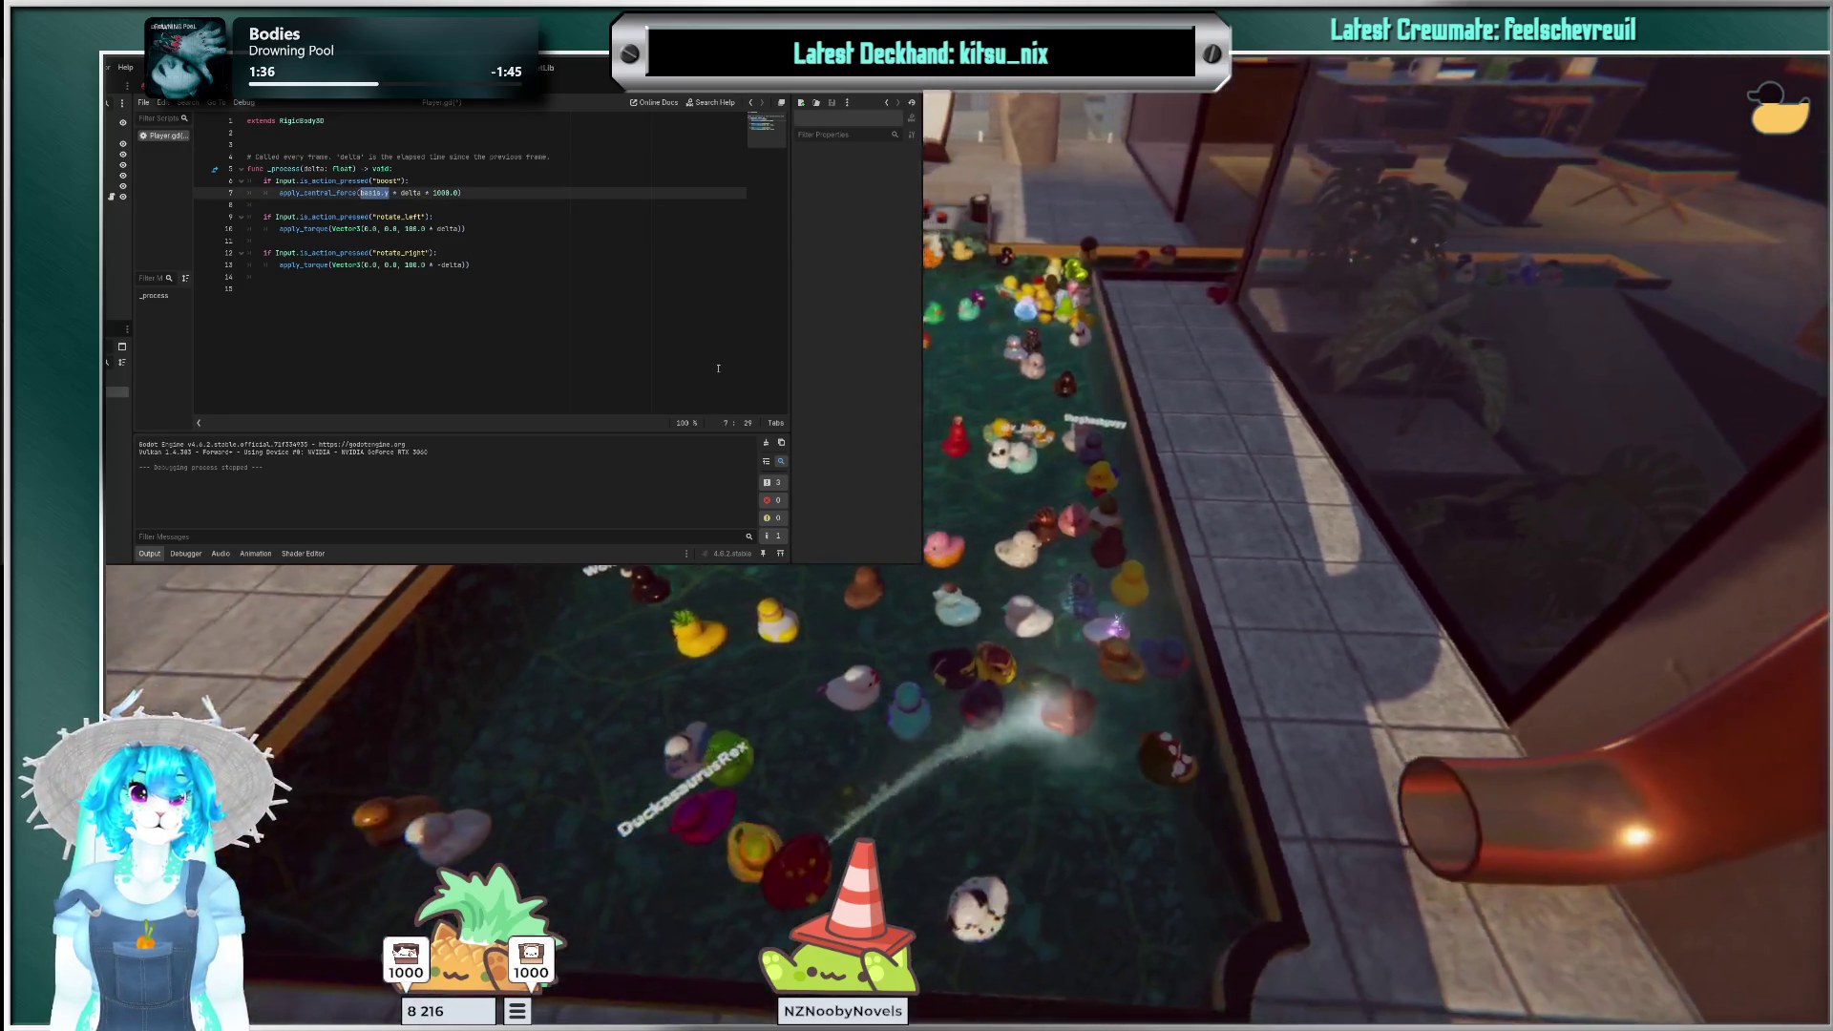
{"action": "type", "text": "Local"}
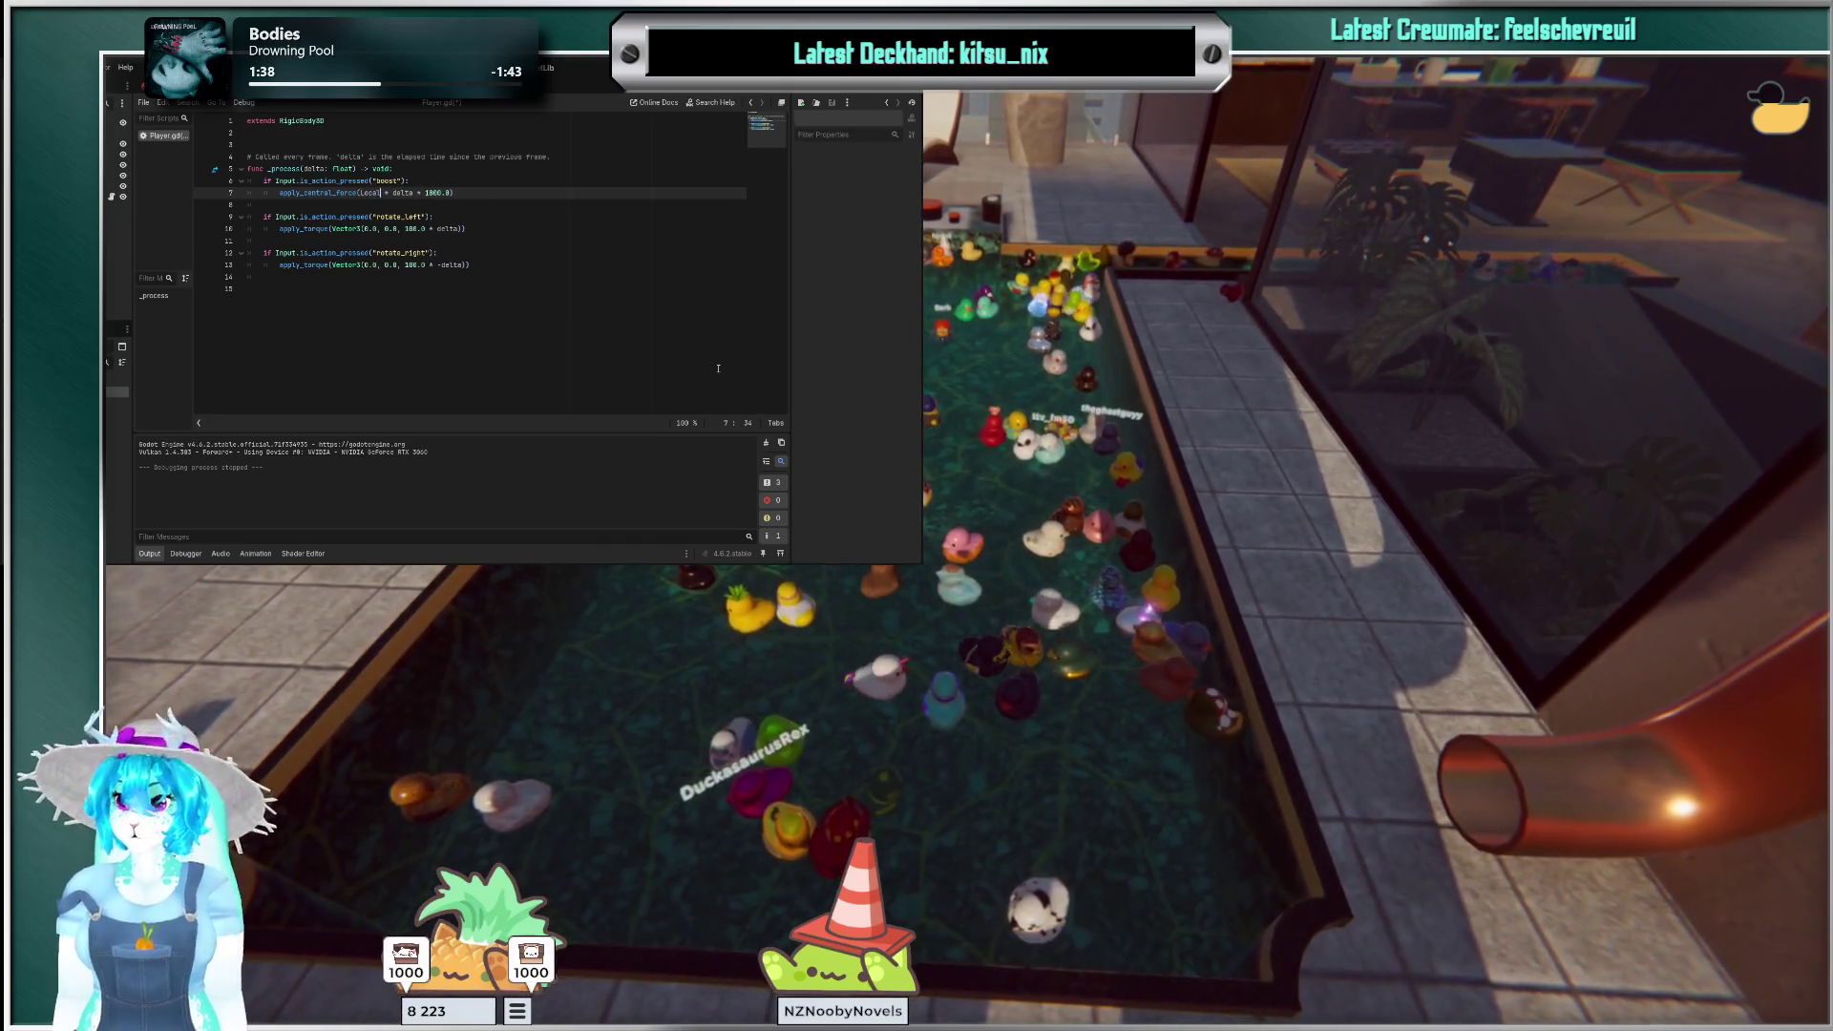
{"action": "type", "text": "_up"}
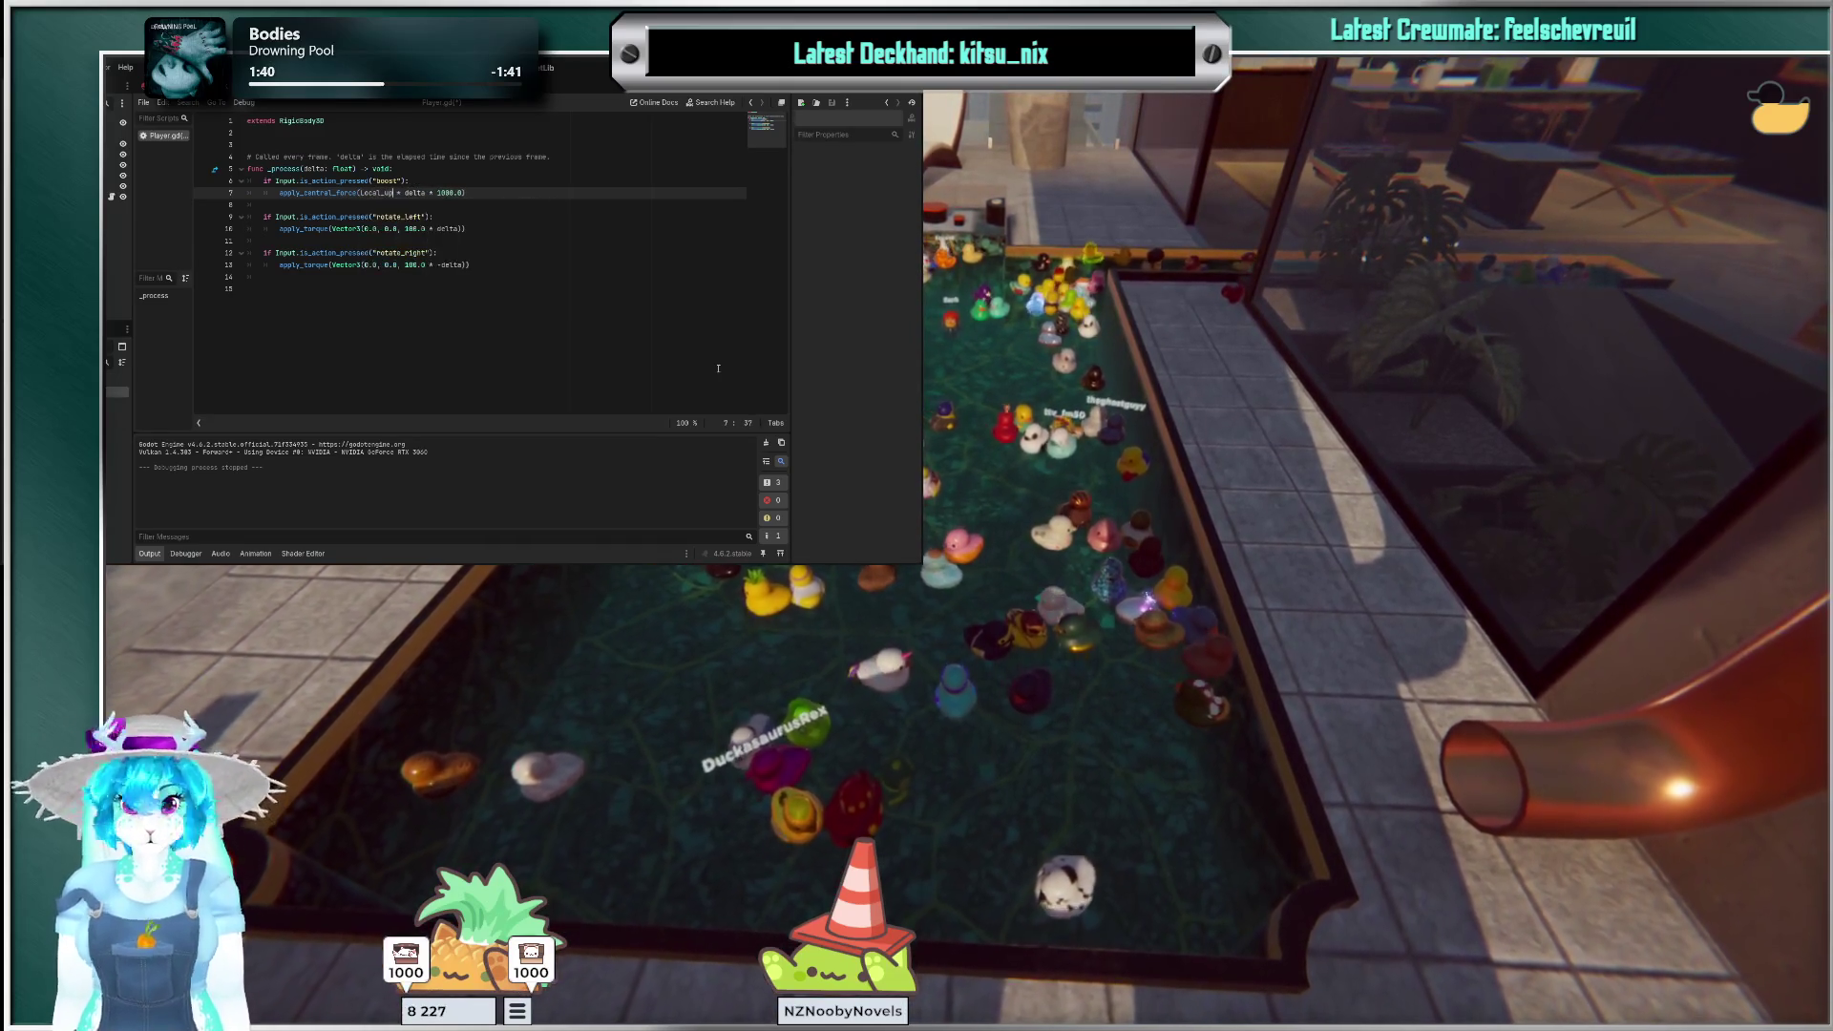
- Declare 'var Local_up: Vector3 = basis.y' on line 3 of the script
{"action": "left_click", "coordinate": [308, 149]}
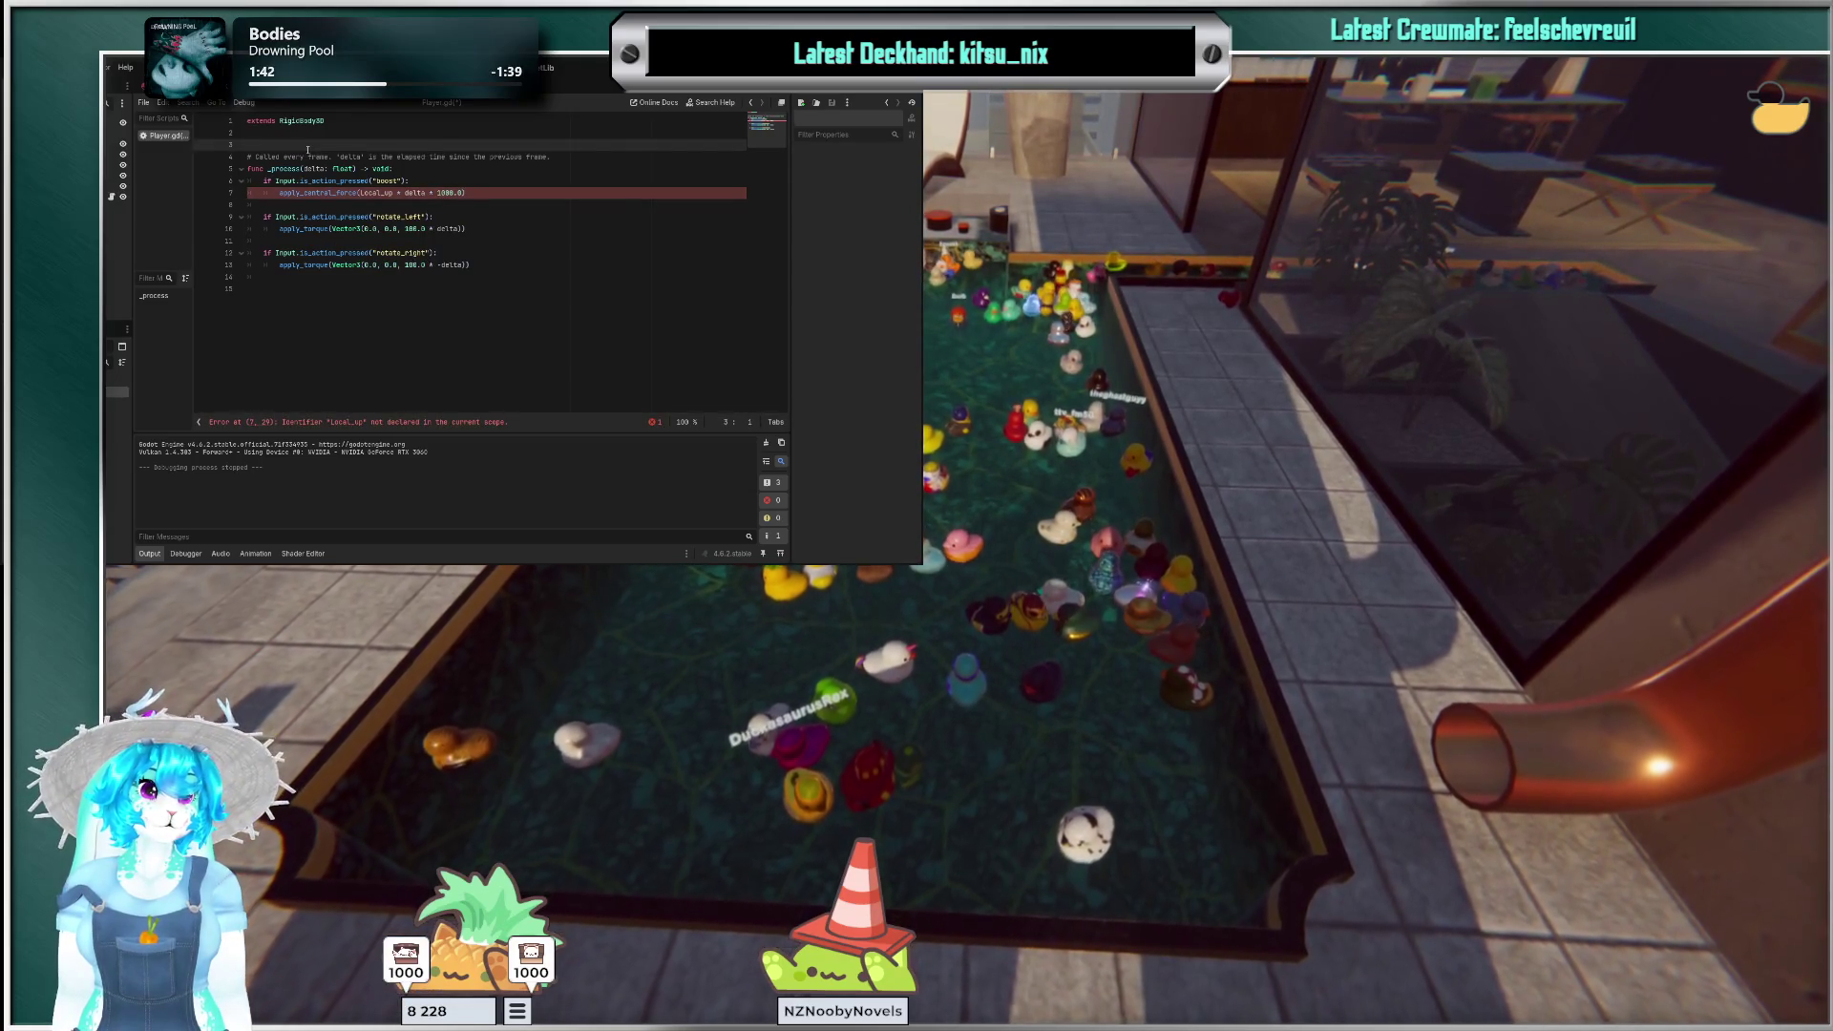
{"action": "key", "text": "Return"}
{"action": "key", "text": "Return"}
{"action": "key", "text": "Up"}
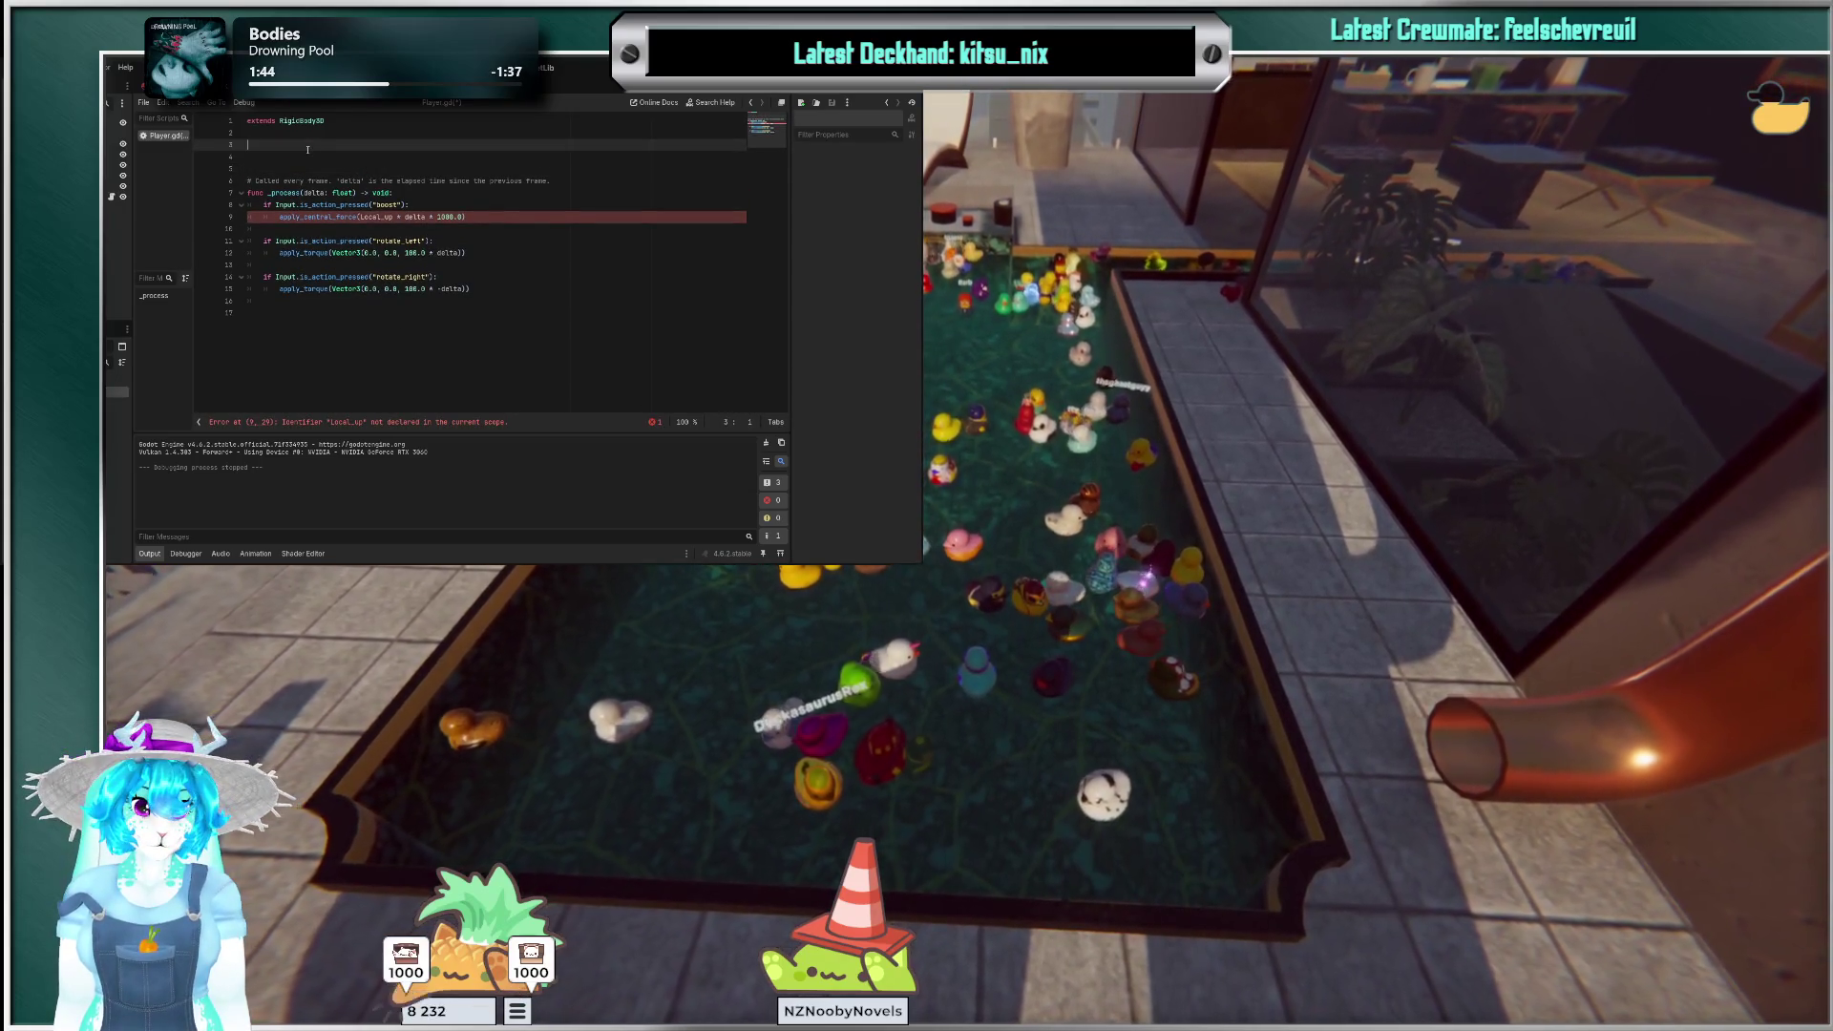
{"action": "key", "text": "Up"}
{"action": "type", "text": "var "}
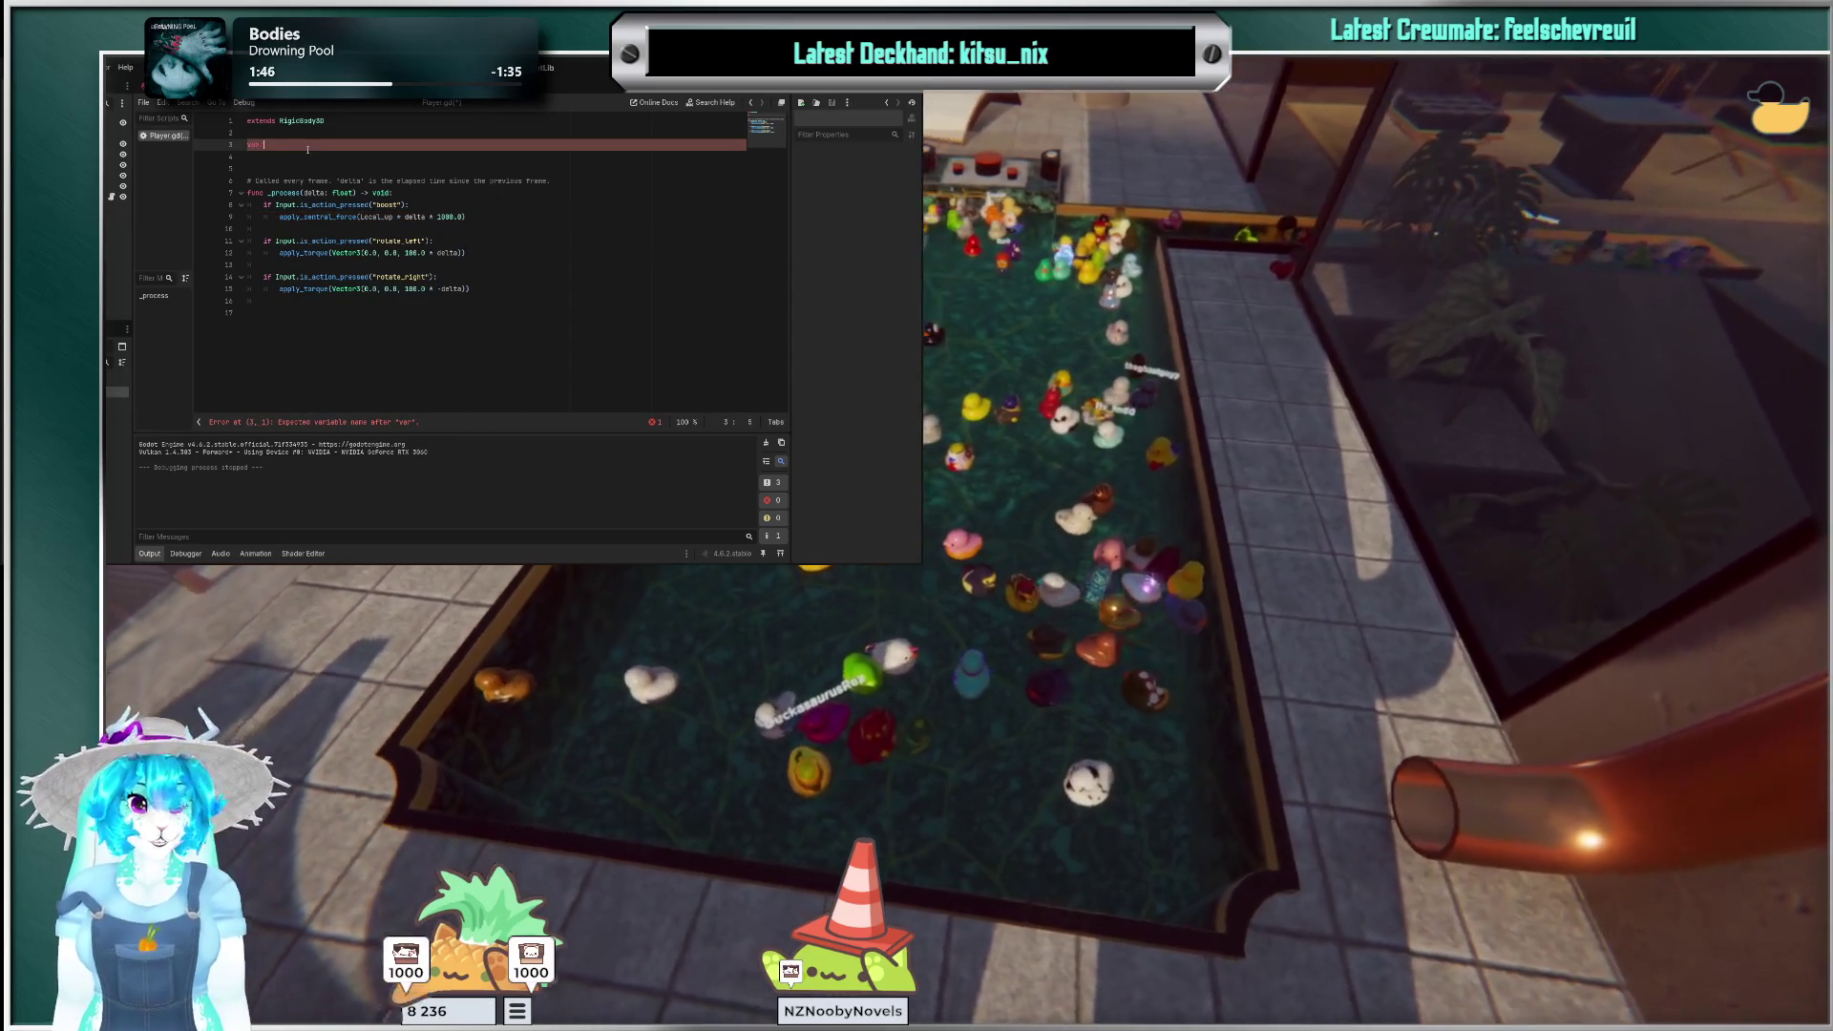
{"action": "type", "text": "Local"}
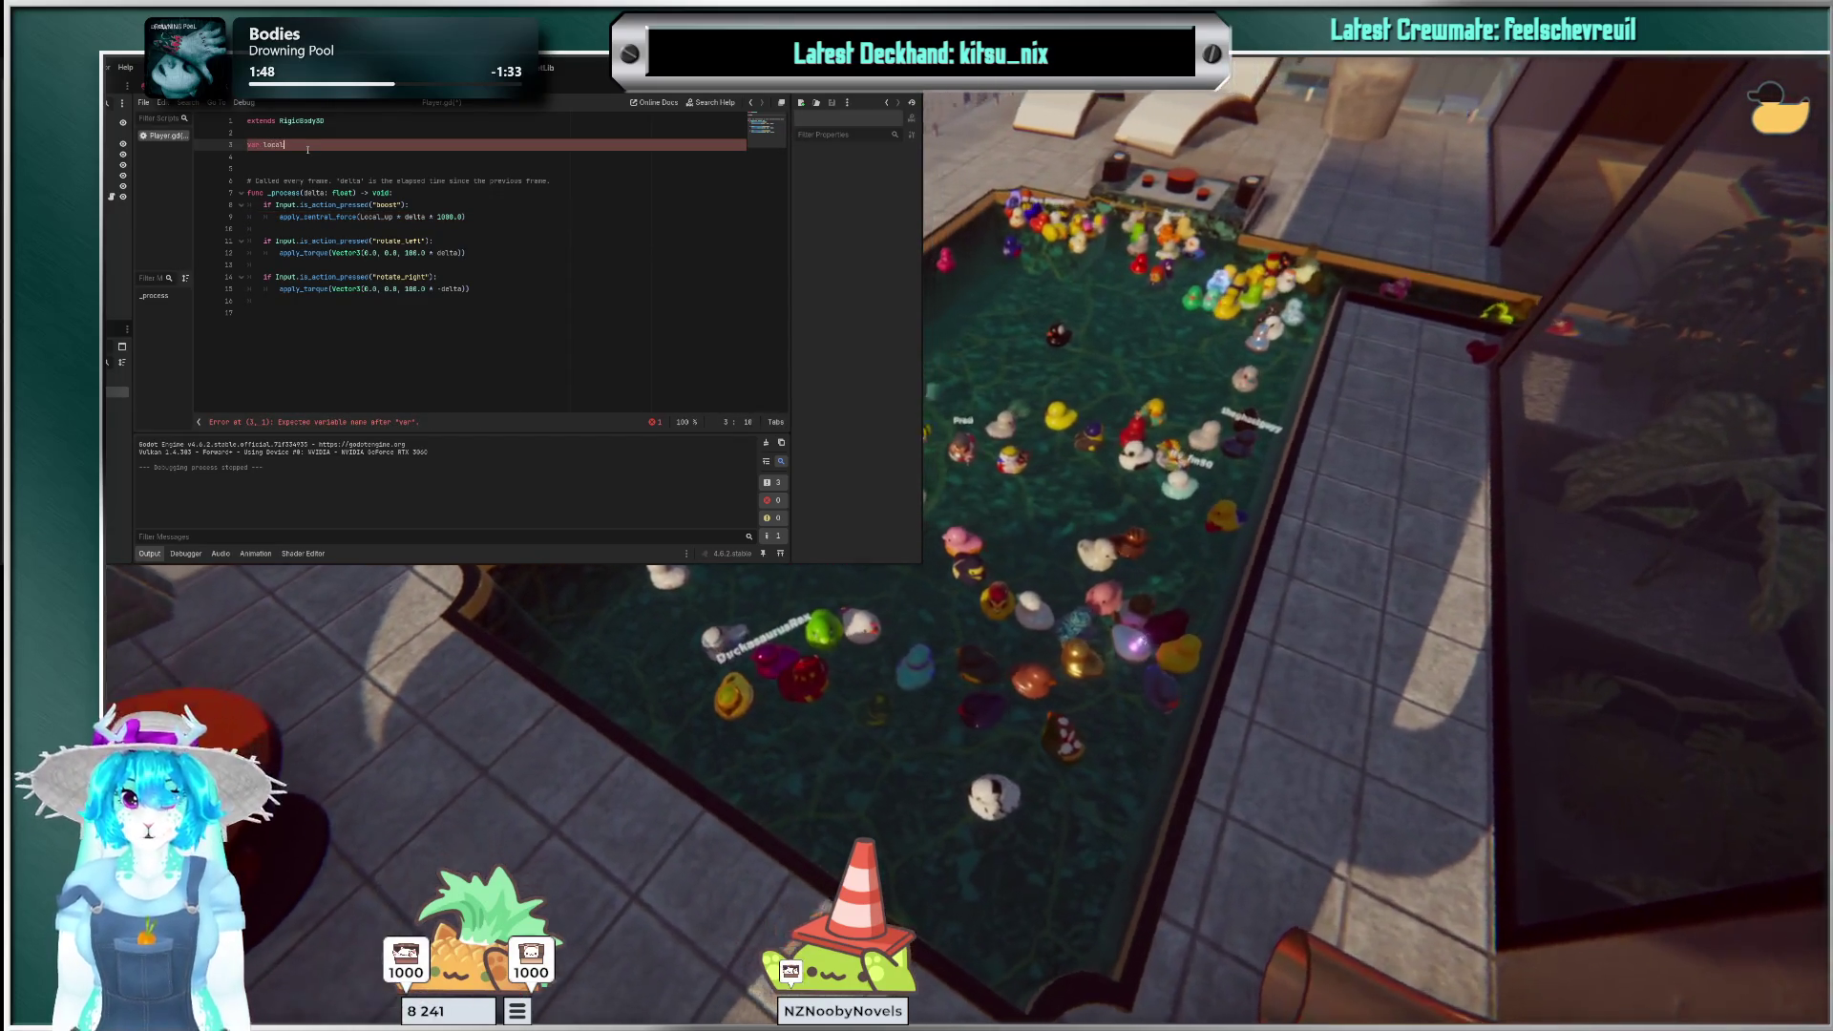
{"action": "type", "text": "_up"}
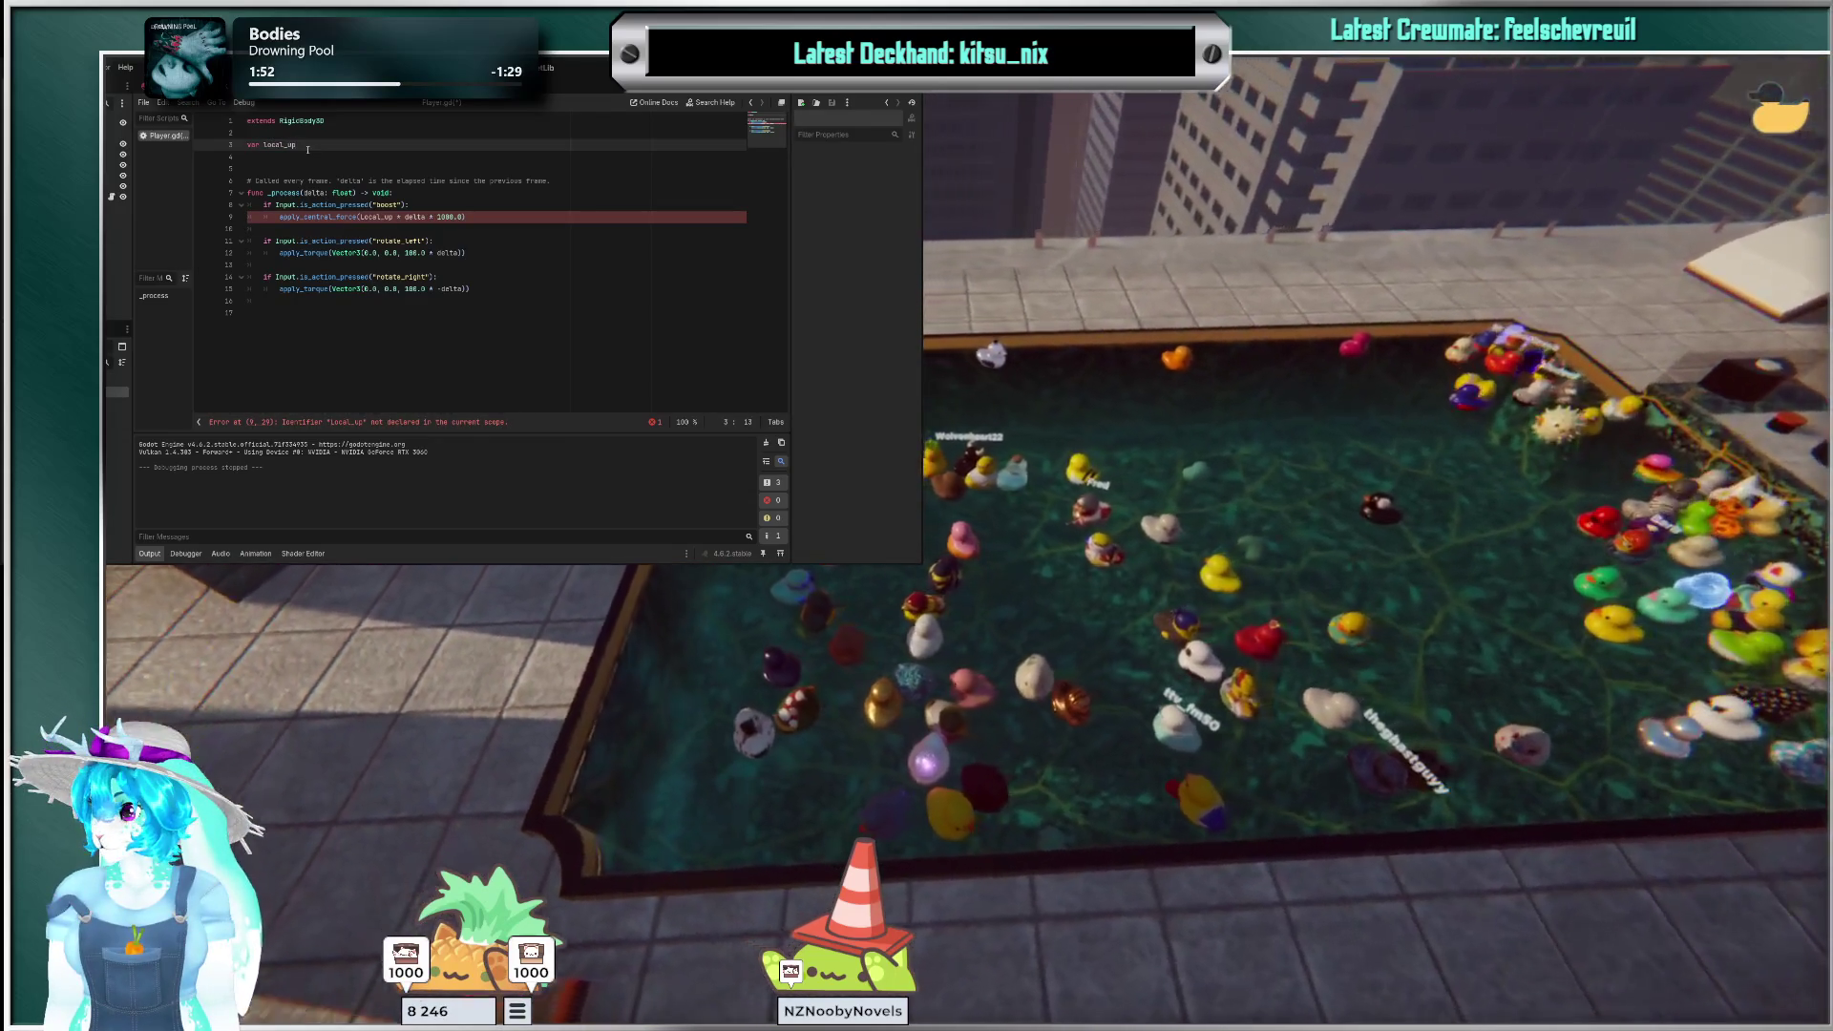
{"action": "type", "text": ": Vect"}
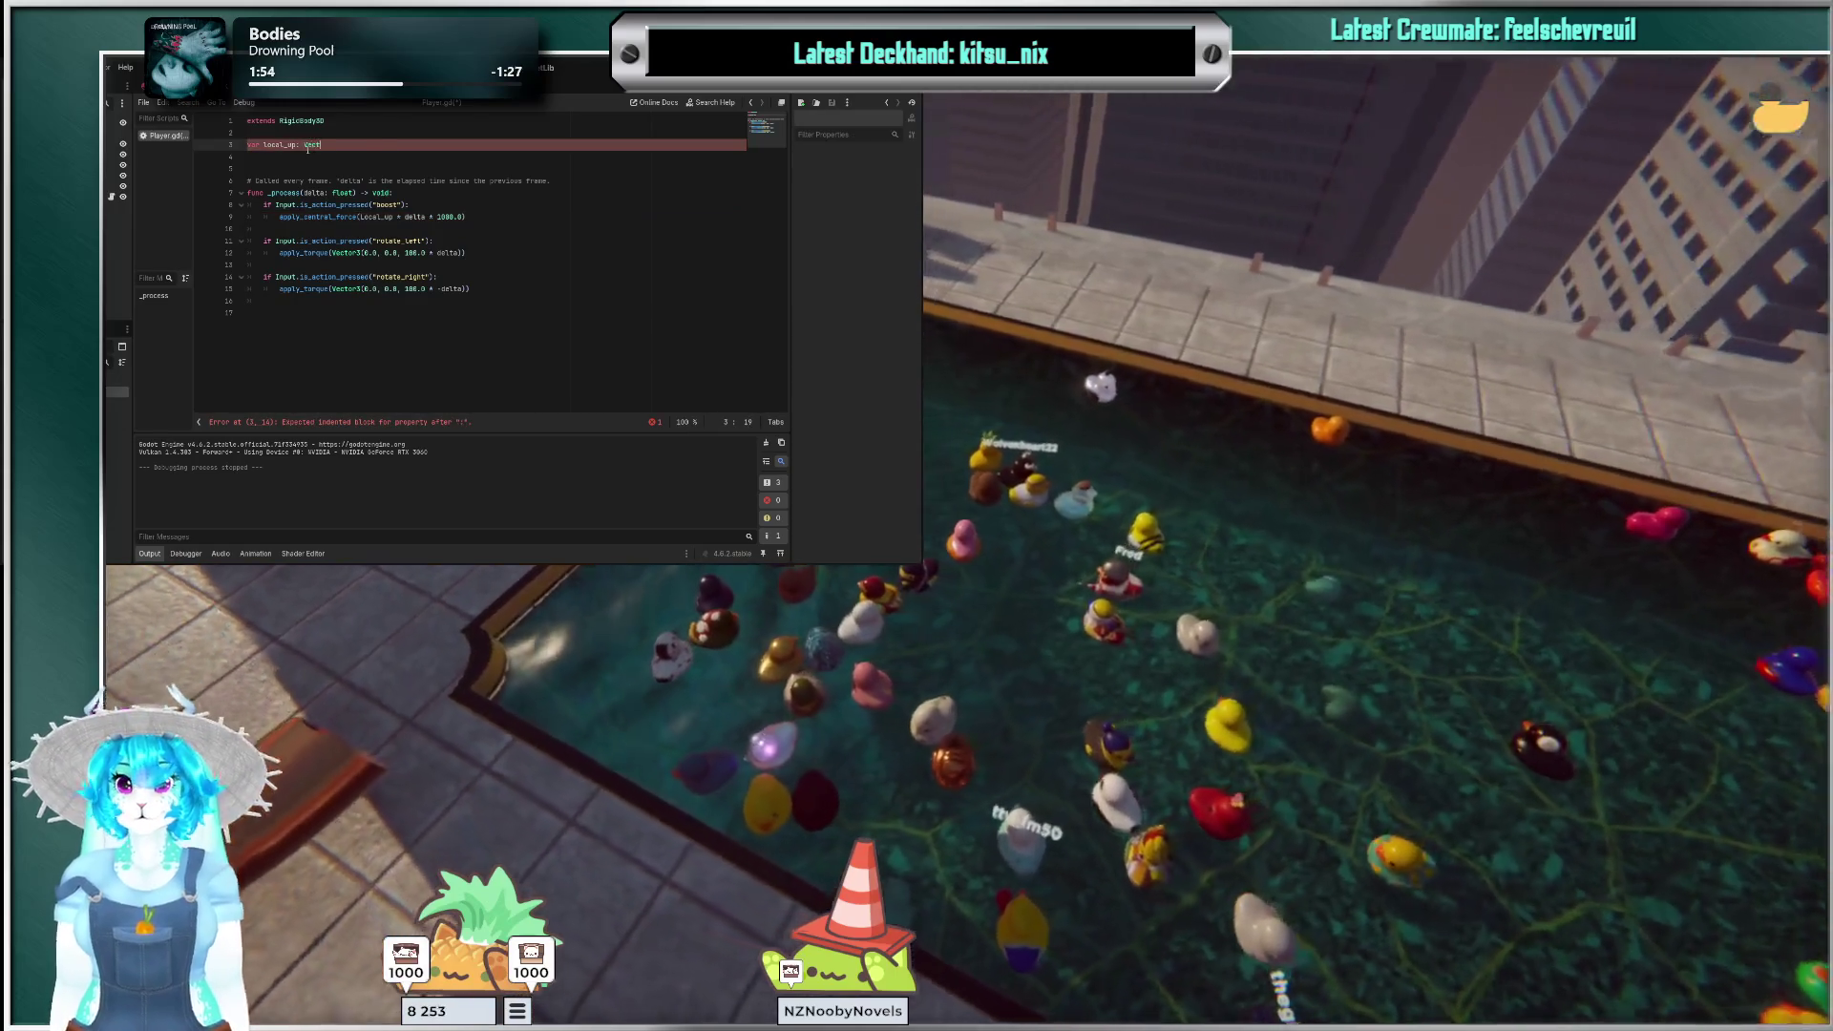
{"action": "type", "text": "or3"}
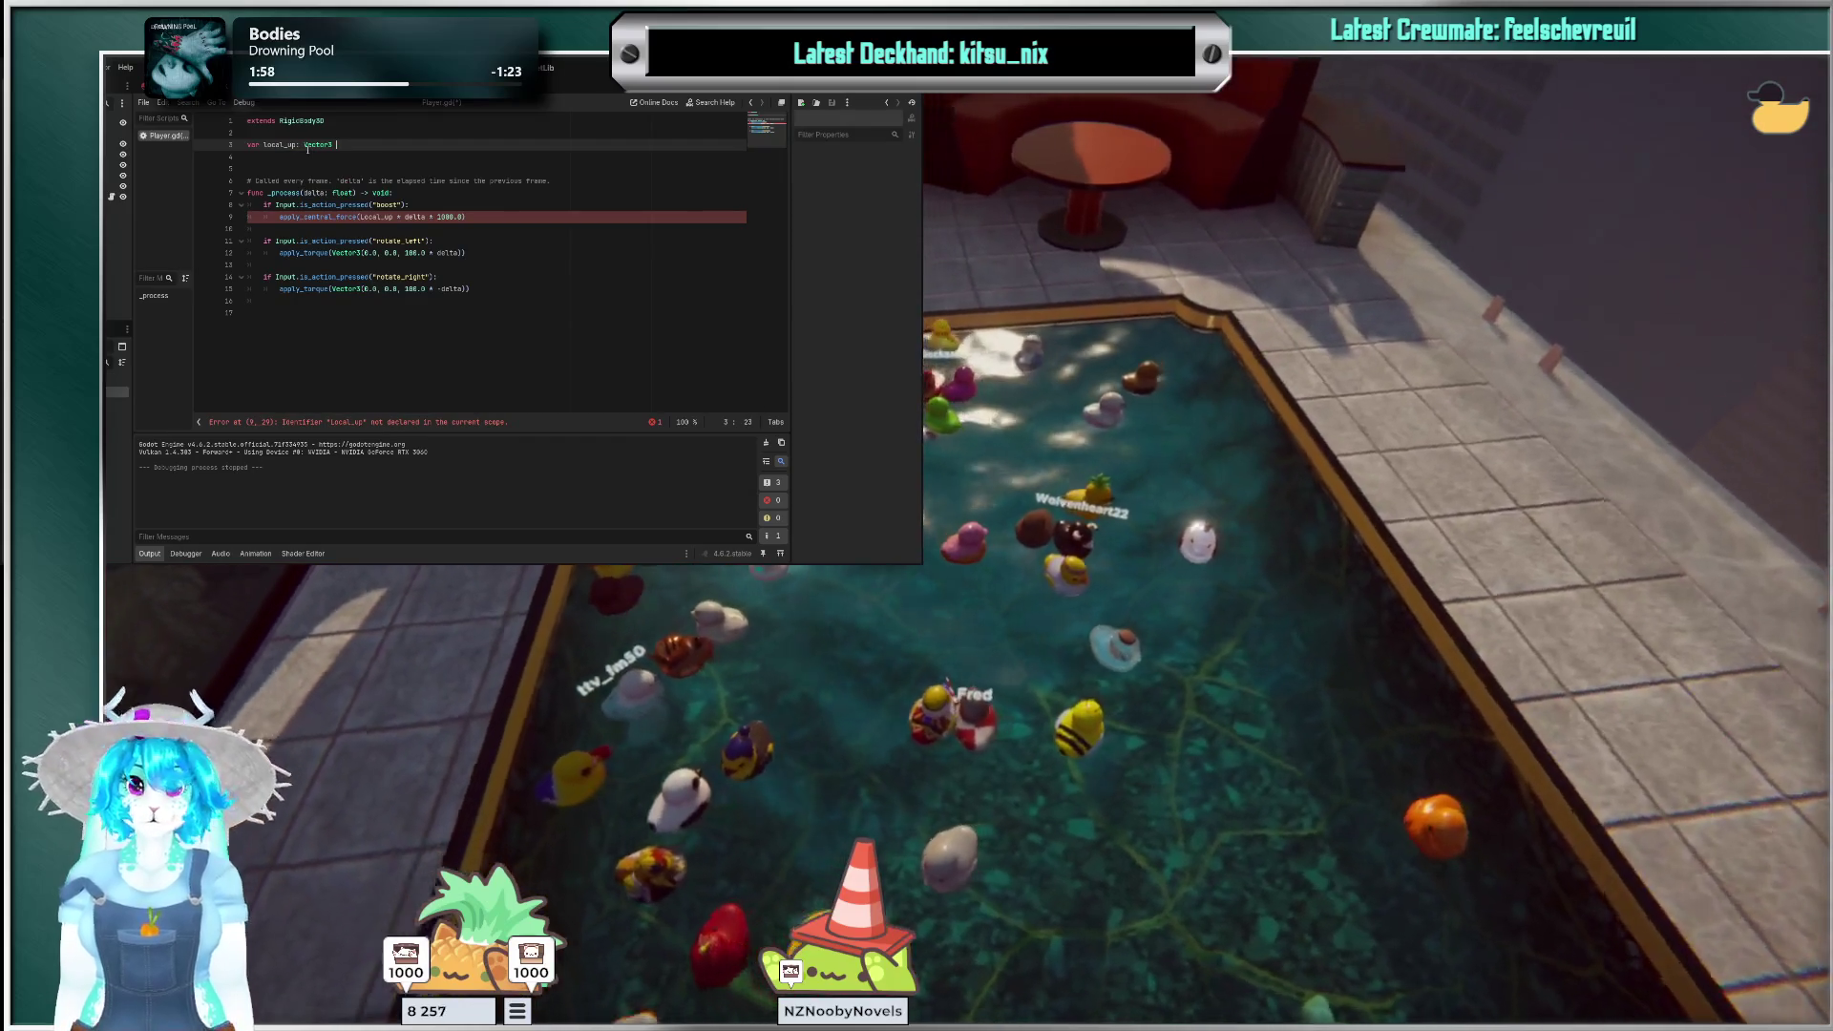
{"action": "type", "text": " = "}
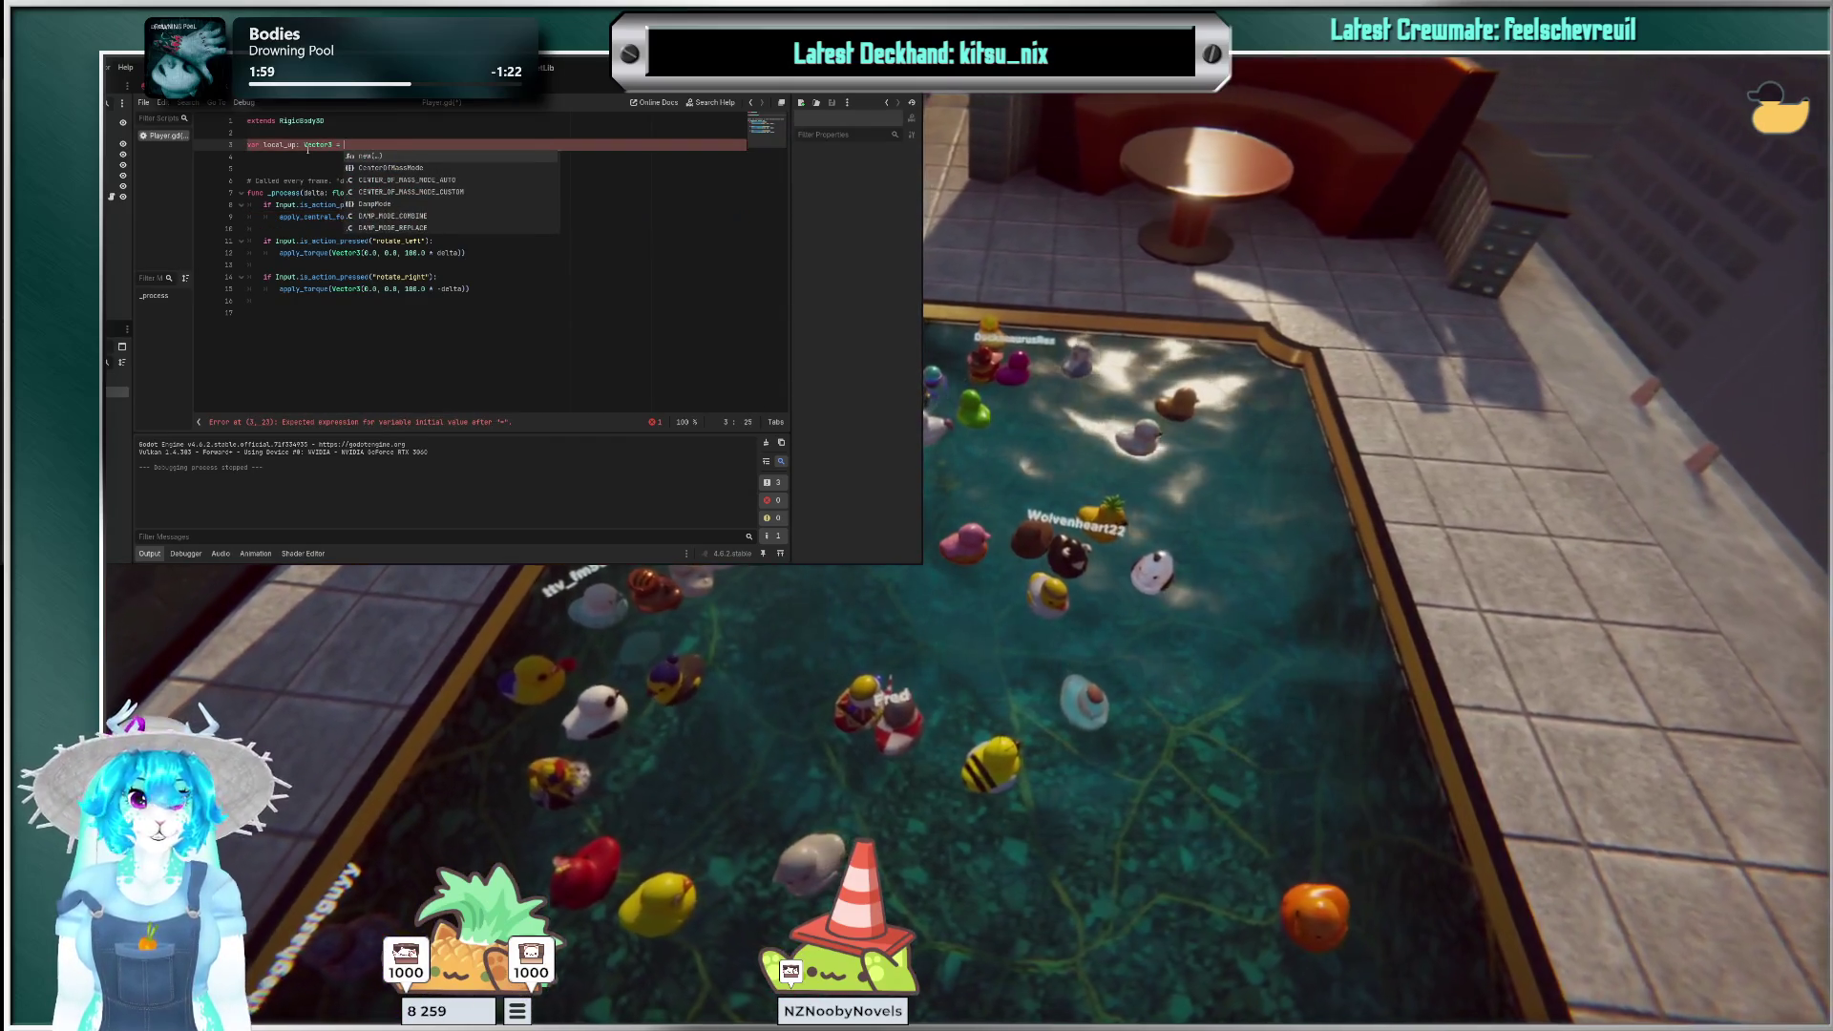
{"action": "type", "text": "basis"}
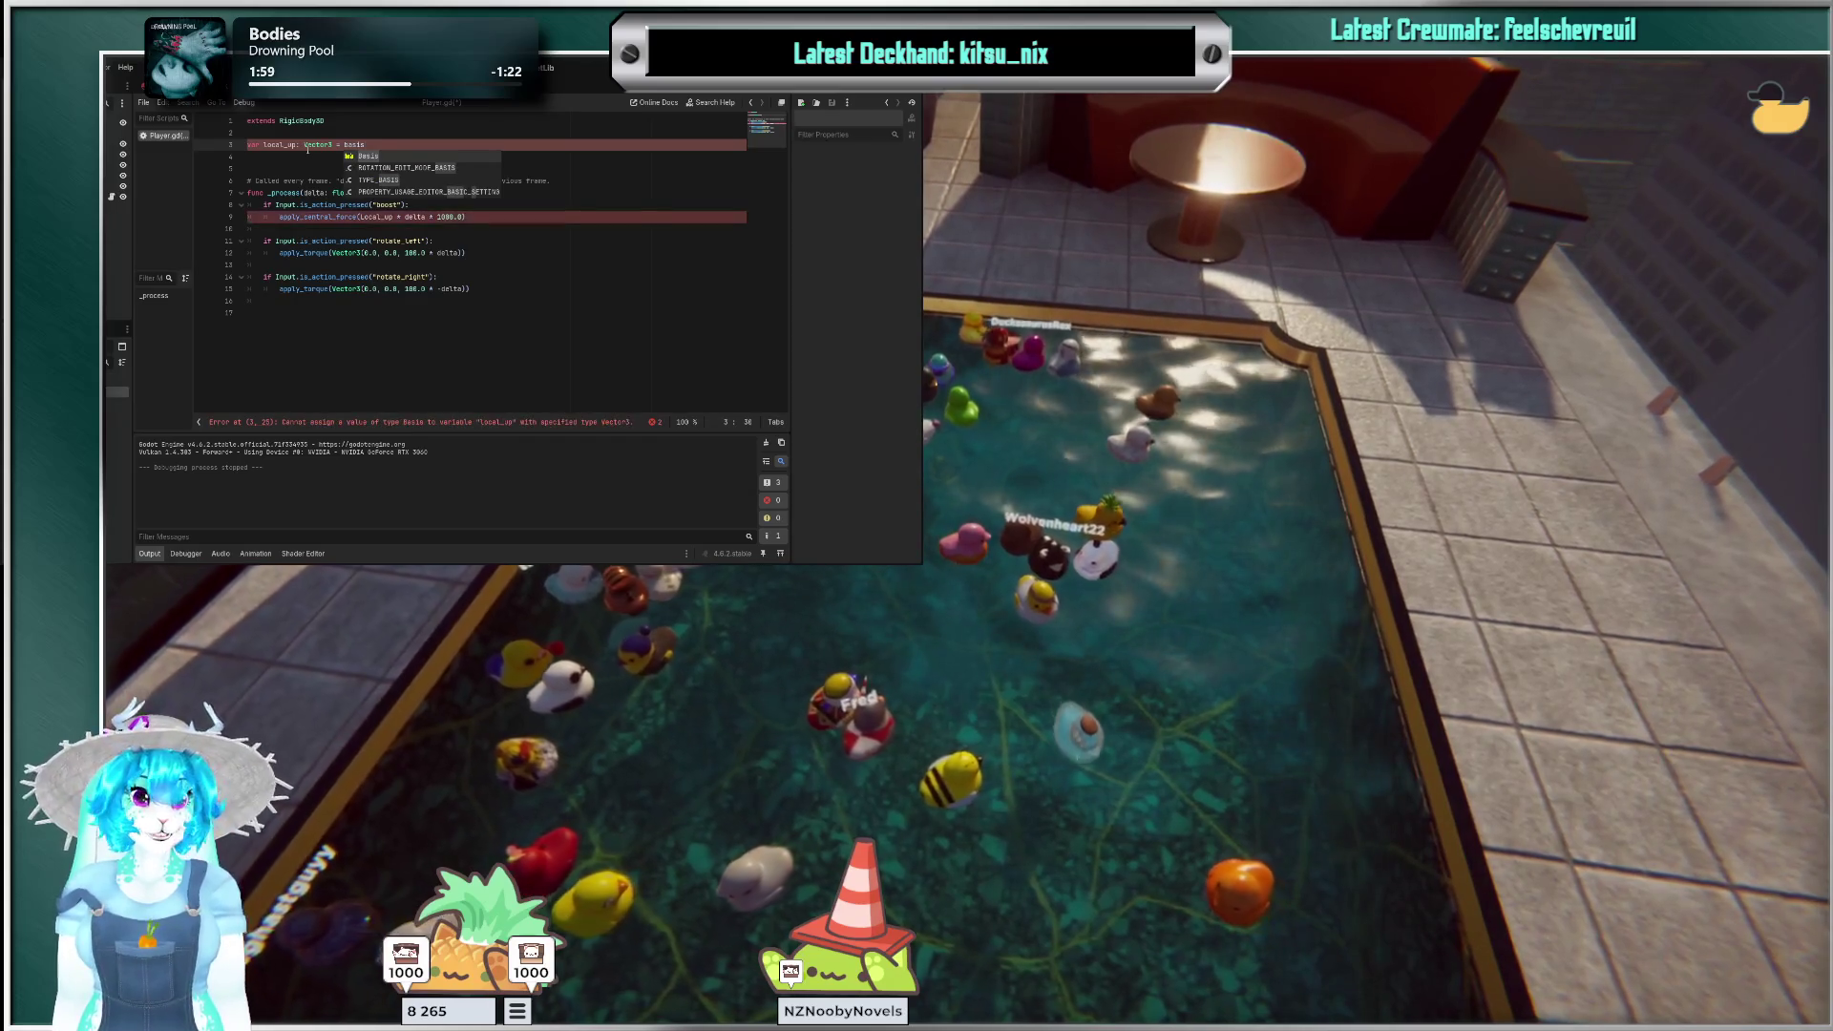
{"action": "type", "text": ".y"}
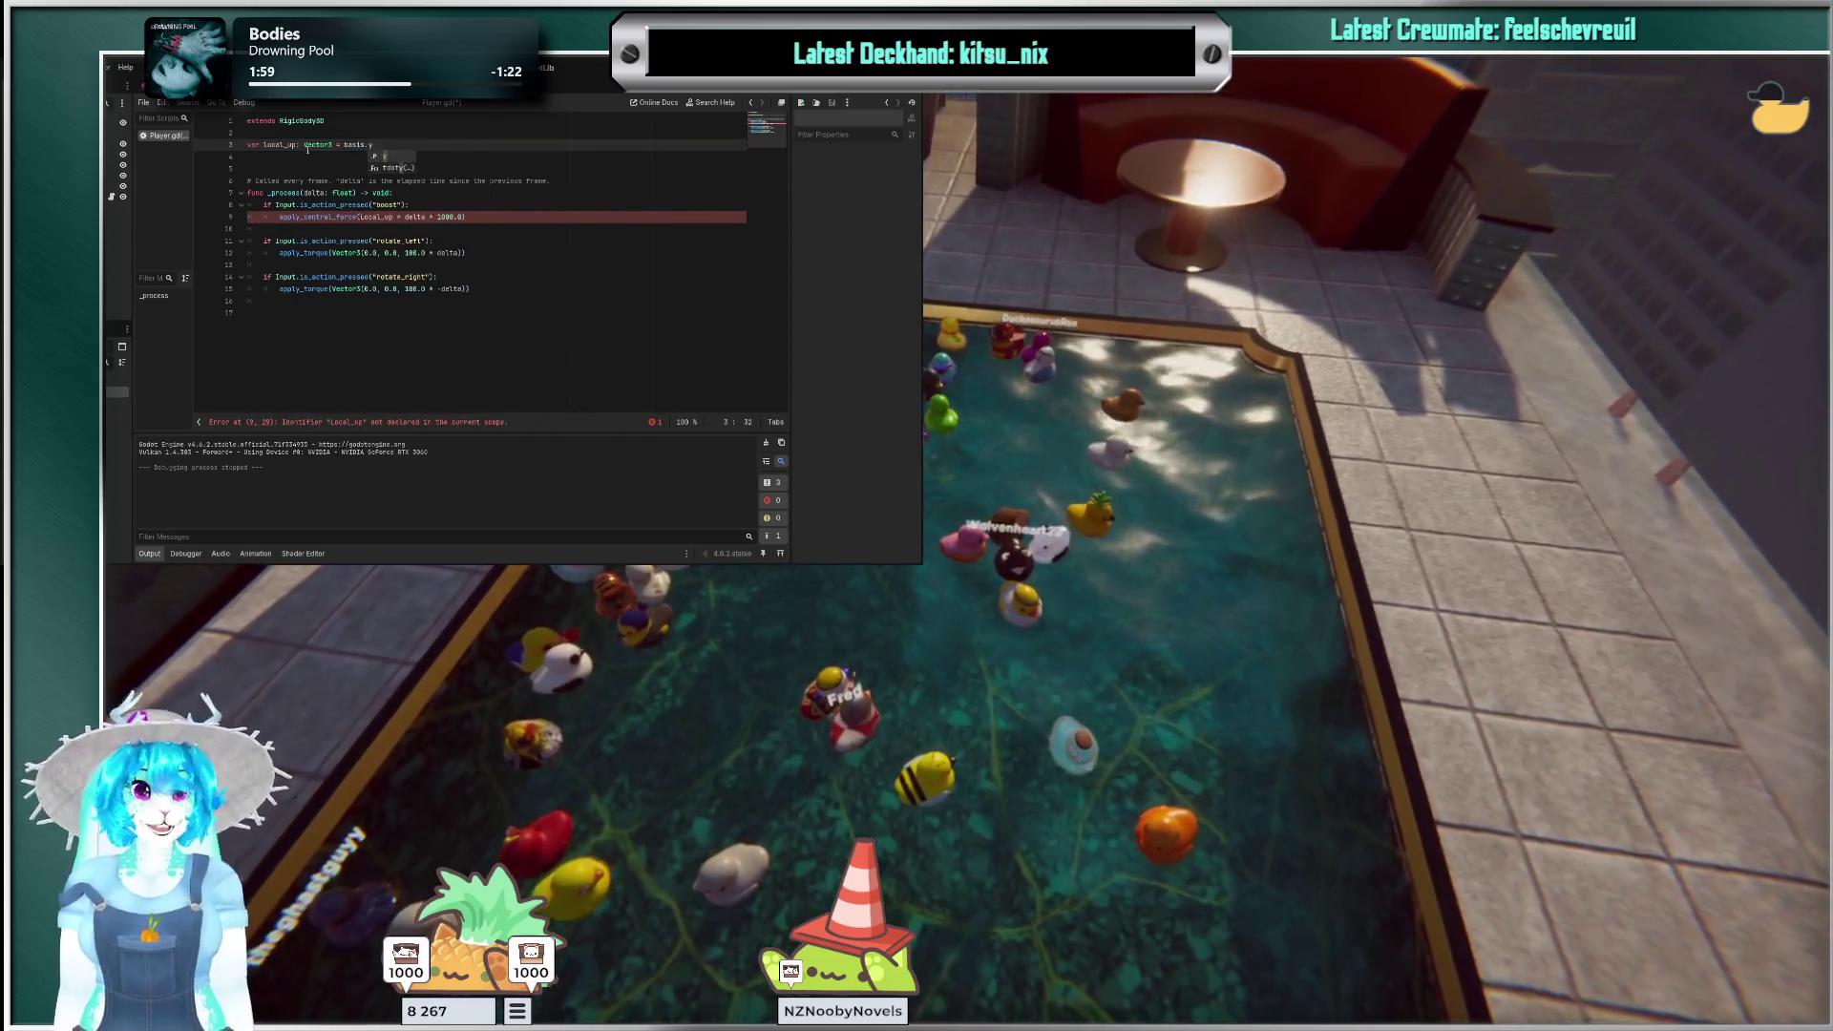
{"action": "left_click", "coordinate": [448, 277]}
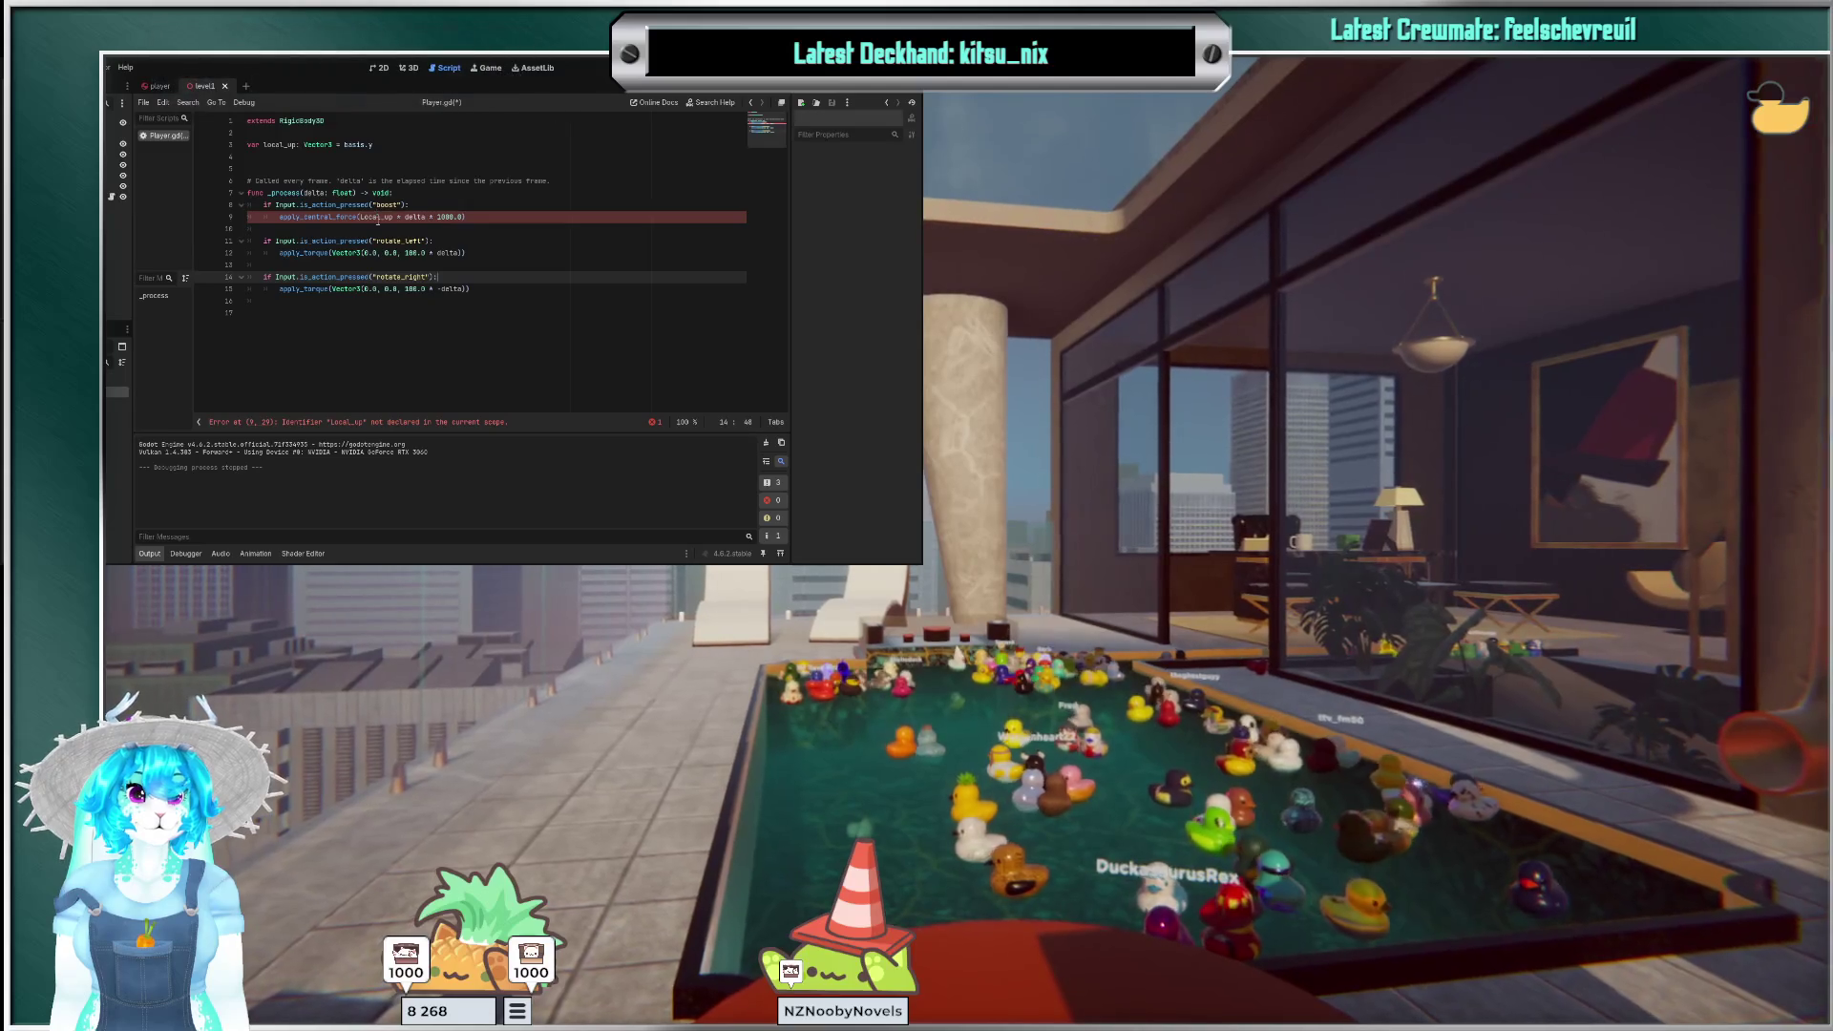
- Correct Local_up to local_up in the boost line, then save, run and stop the game
{"action": "left_click", "coordinate": [507, 217]}
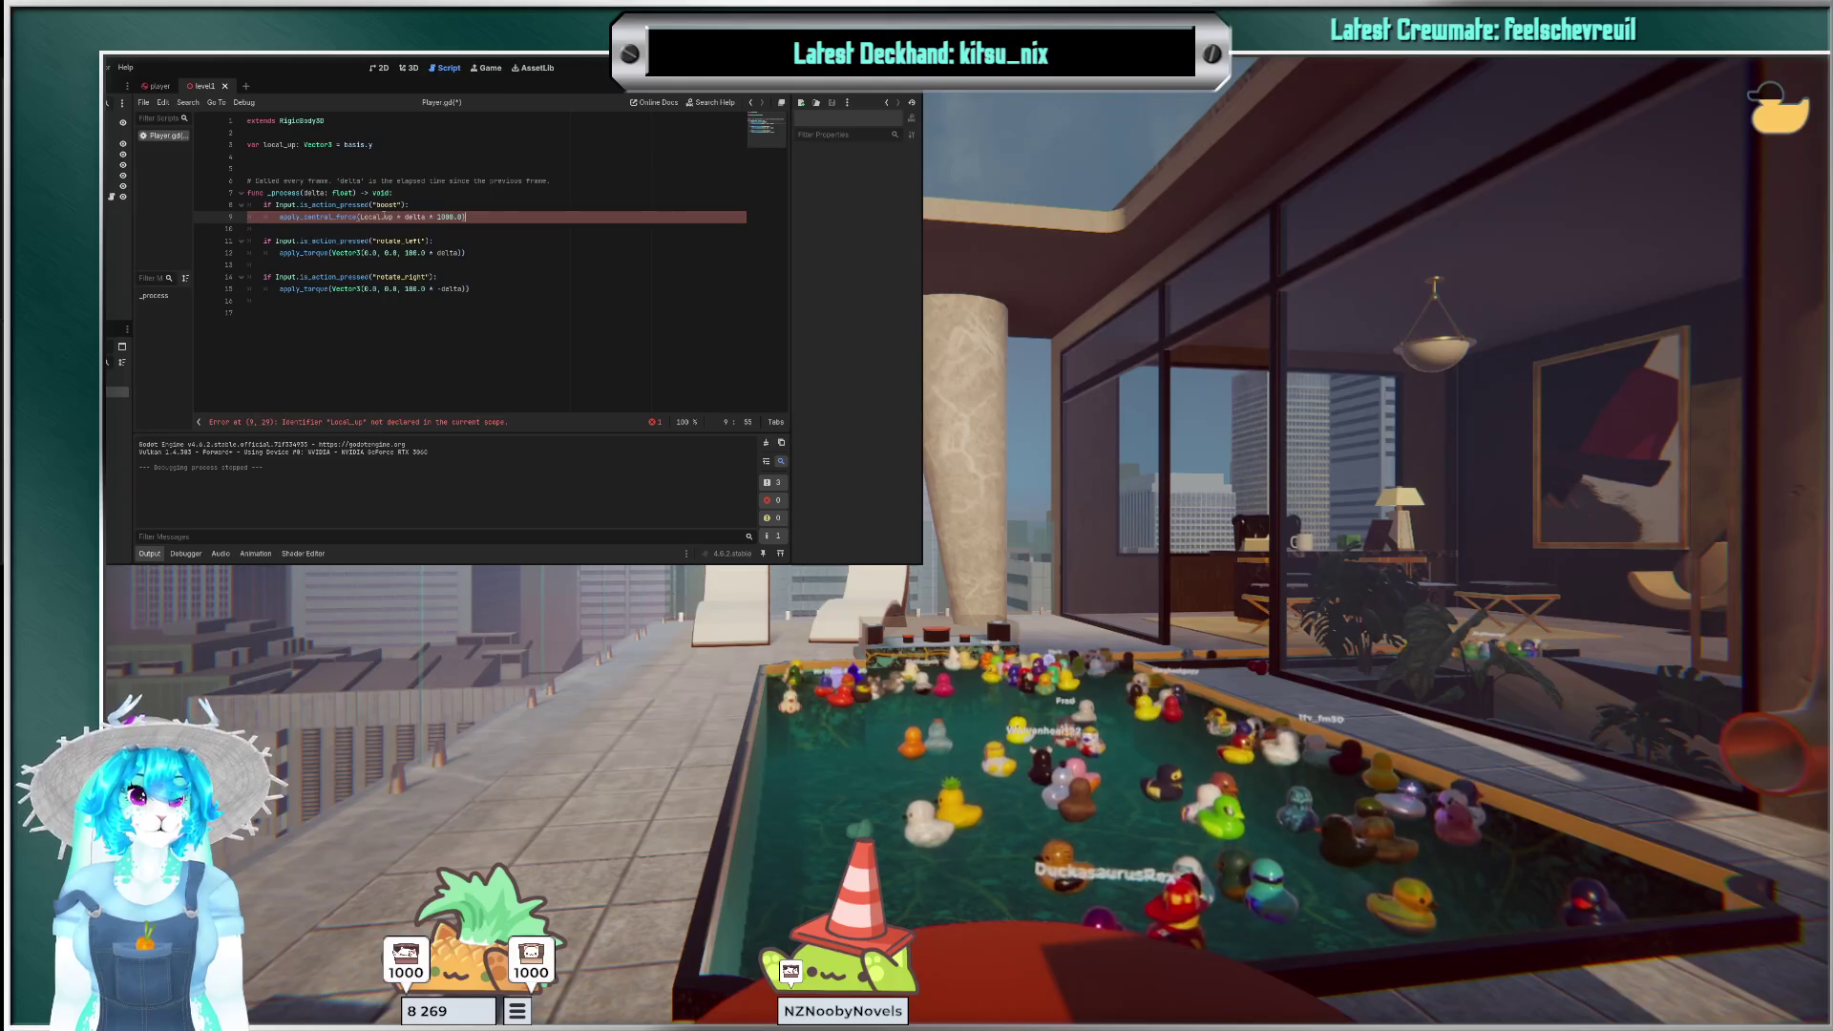
{"action": "left_click", "coordinate": [381, 218]}
{"action": "key", "text": "Left"}
{"action": "key", "text": "Left"}
{"action": "key", "text": "Left"}
{"action": "key", "text": "BackSpace"}
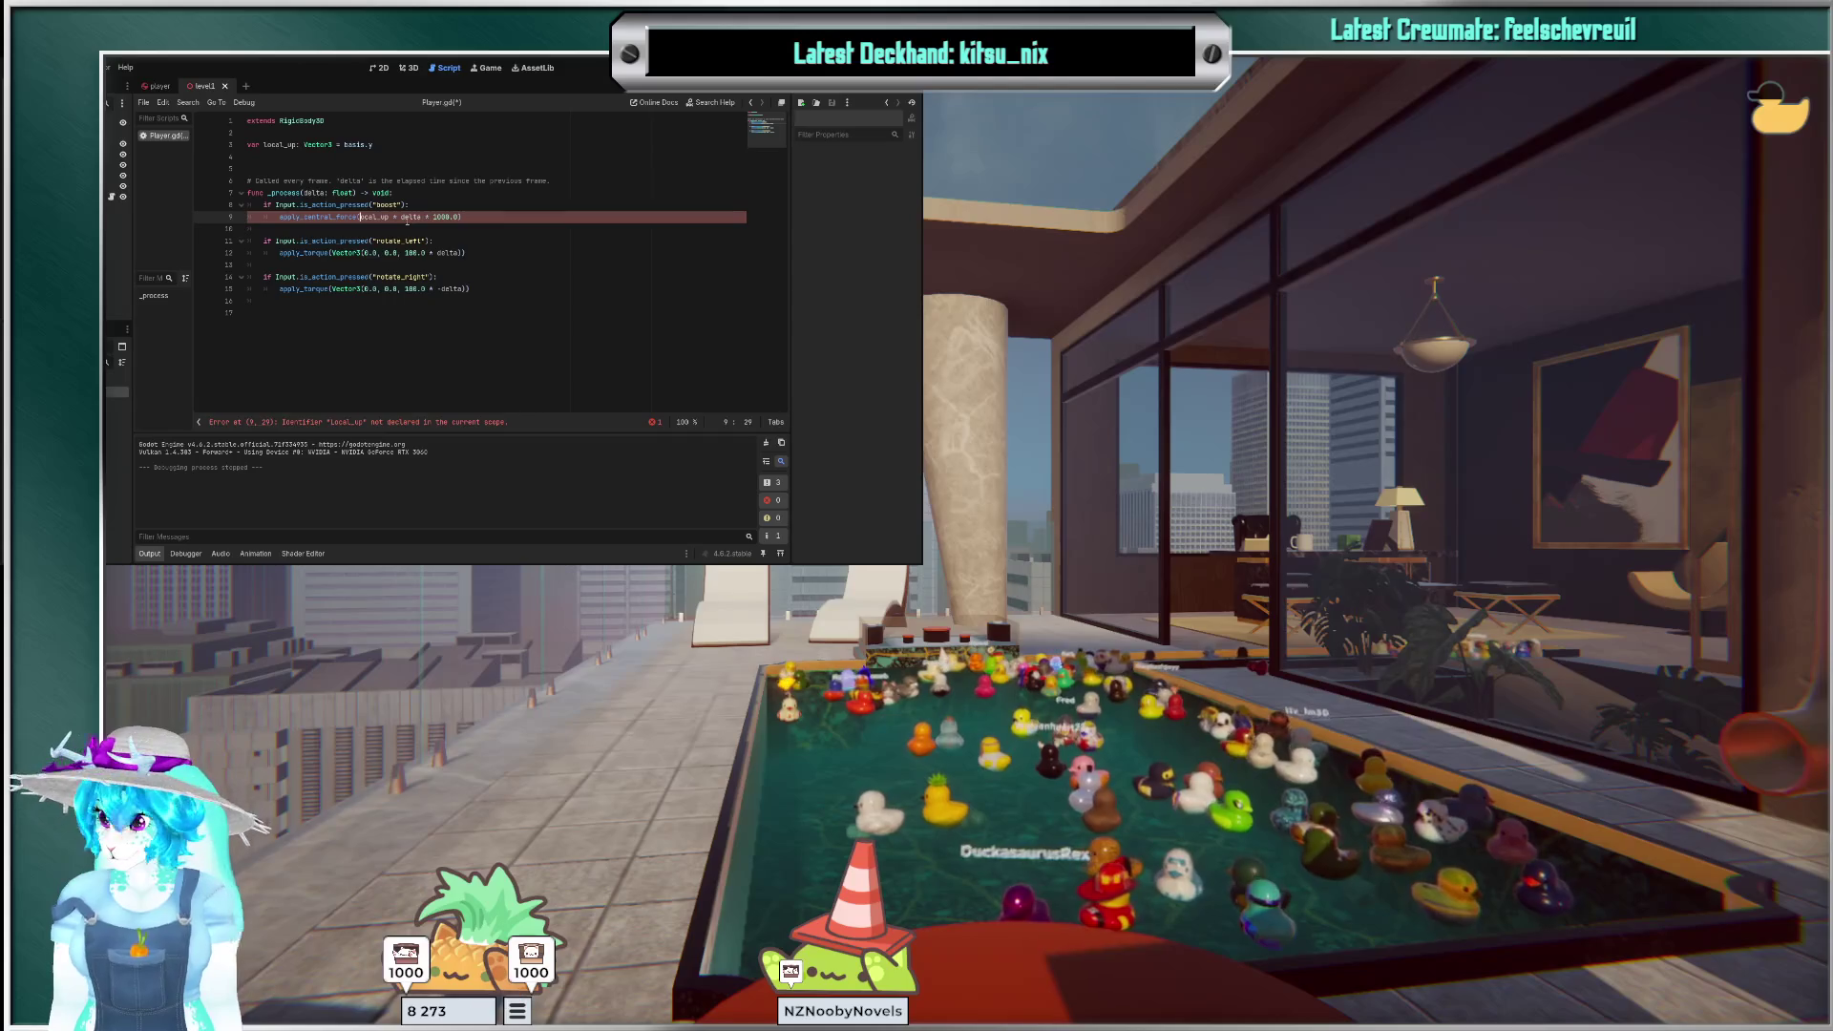
{"action": "type", "text": "l"}
{"action": "left_click", "coordinate": [518, 378]}
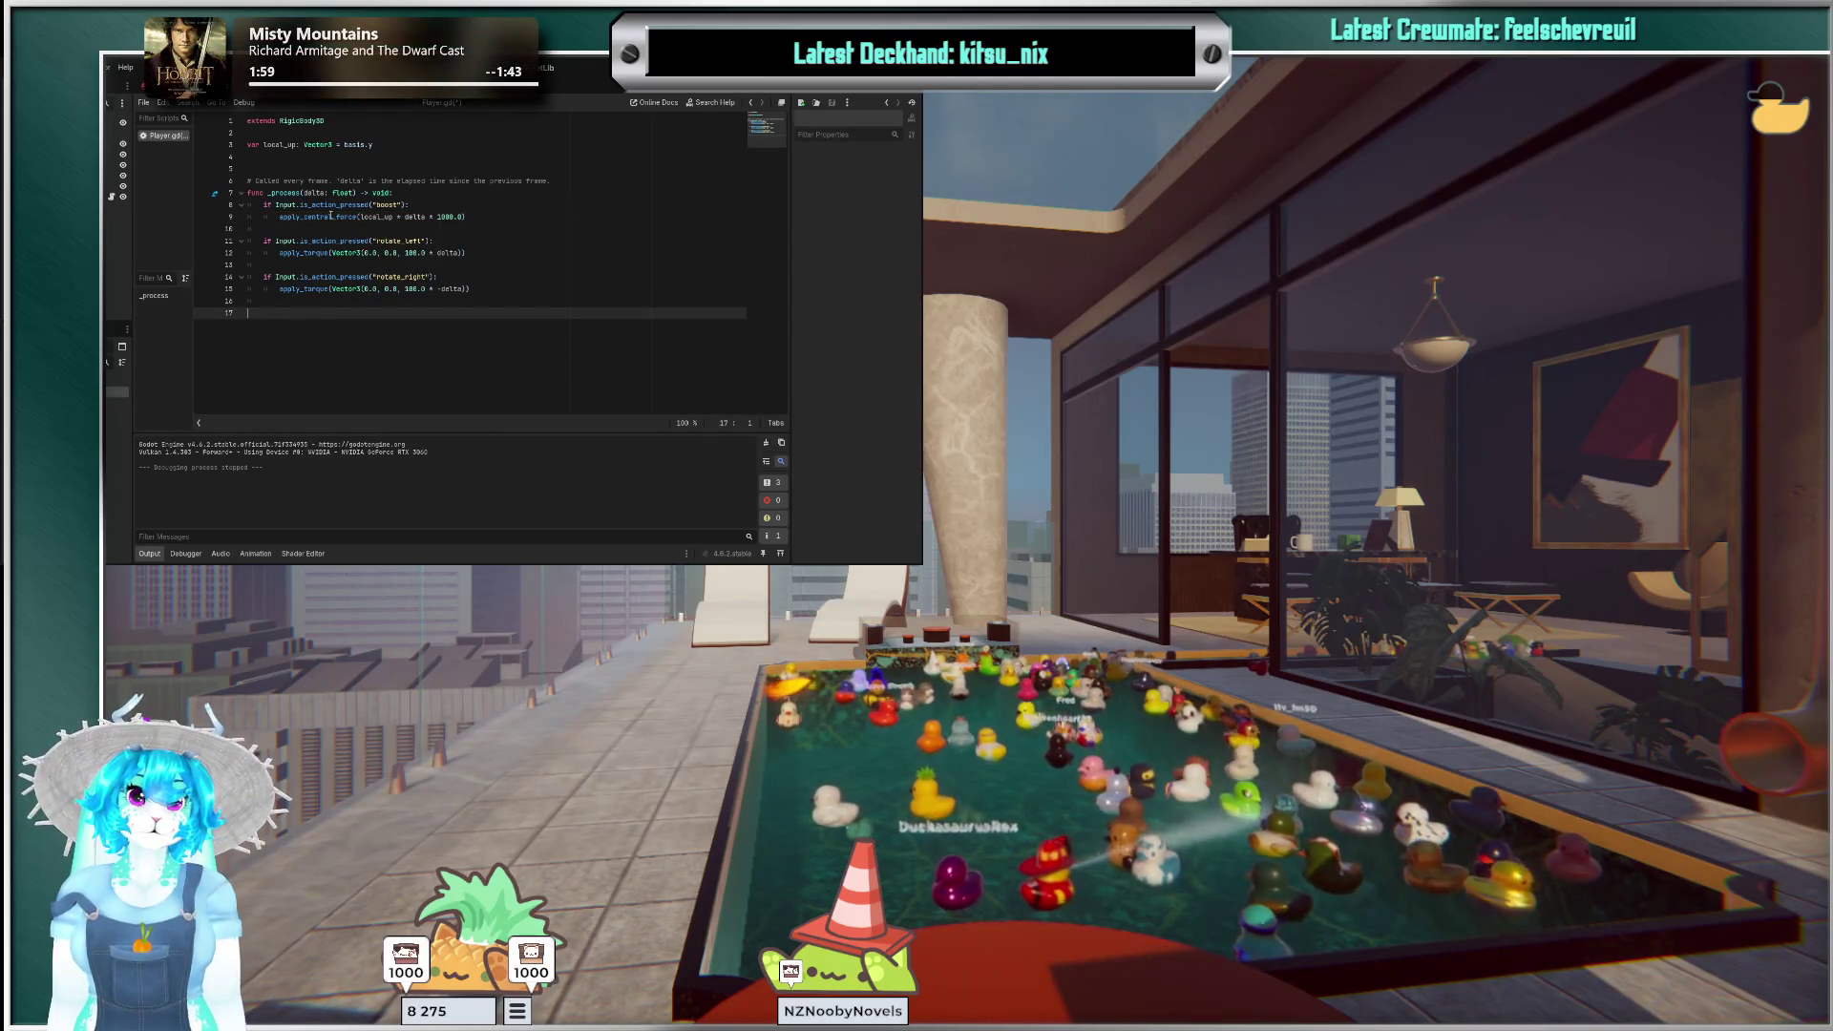
{"action": "key", "text": "F5"}
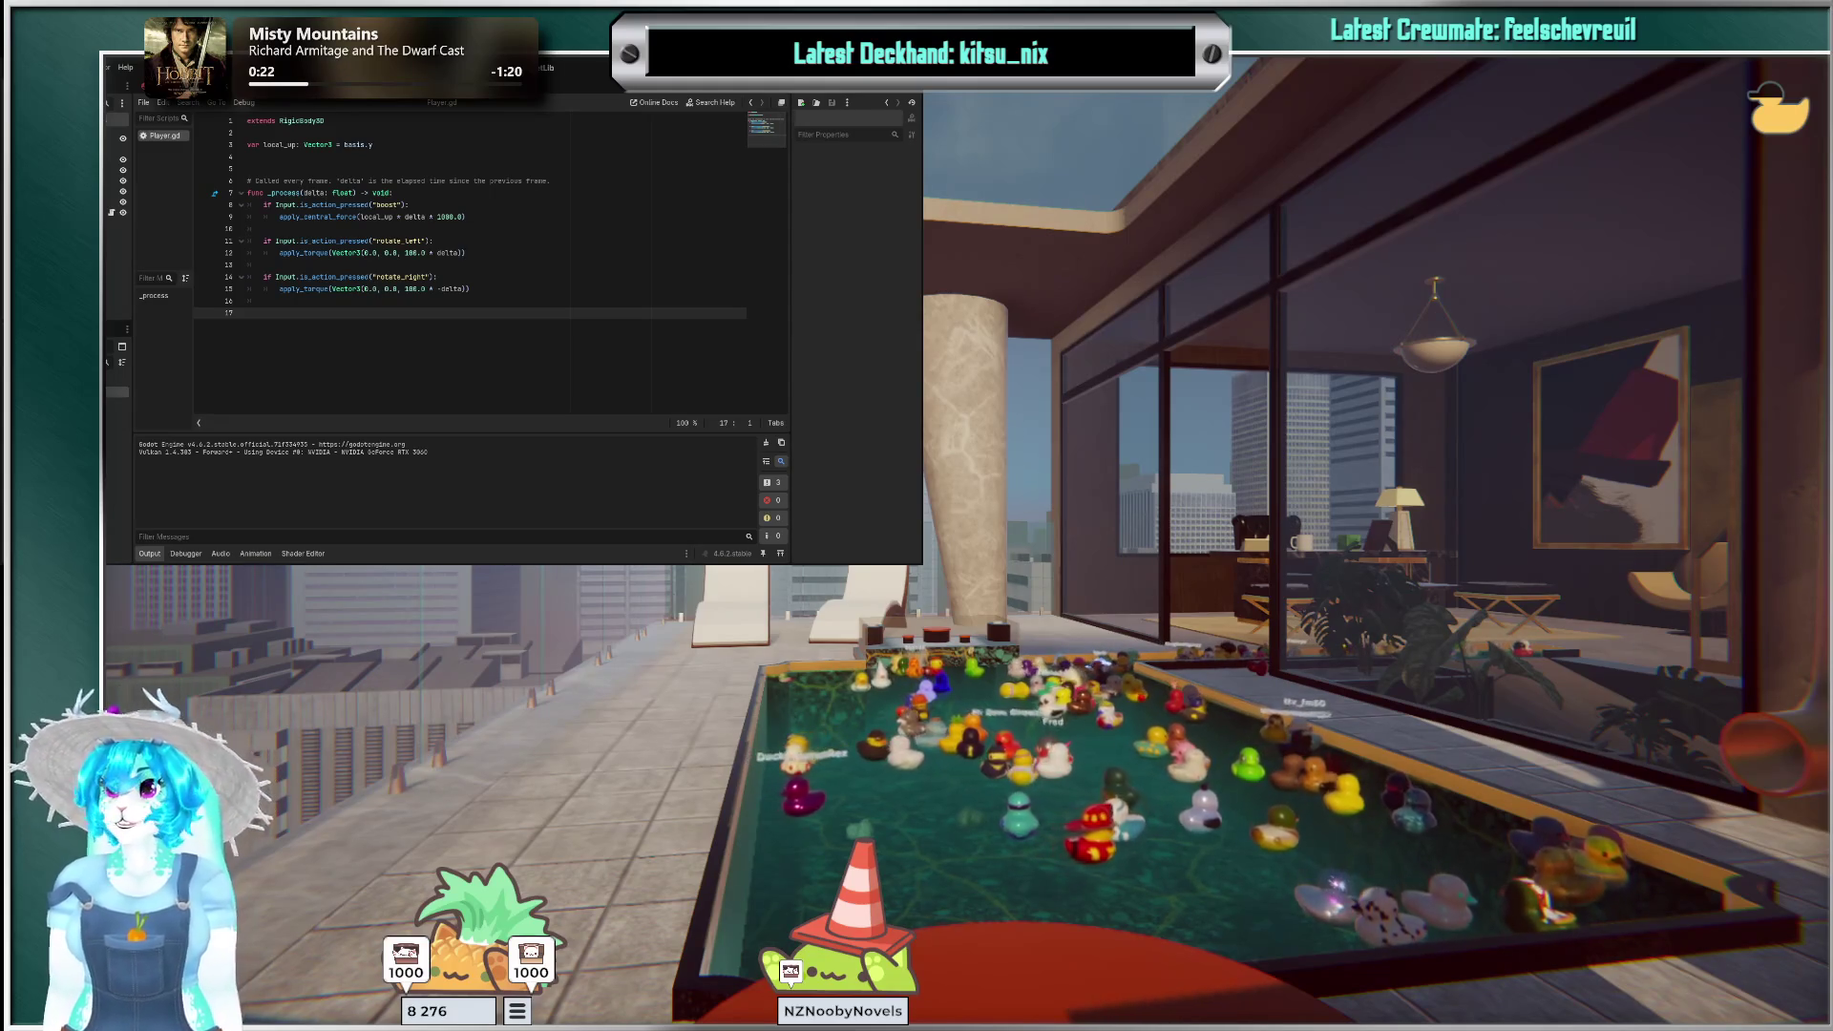
{"action": "key", "text": "F8"}
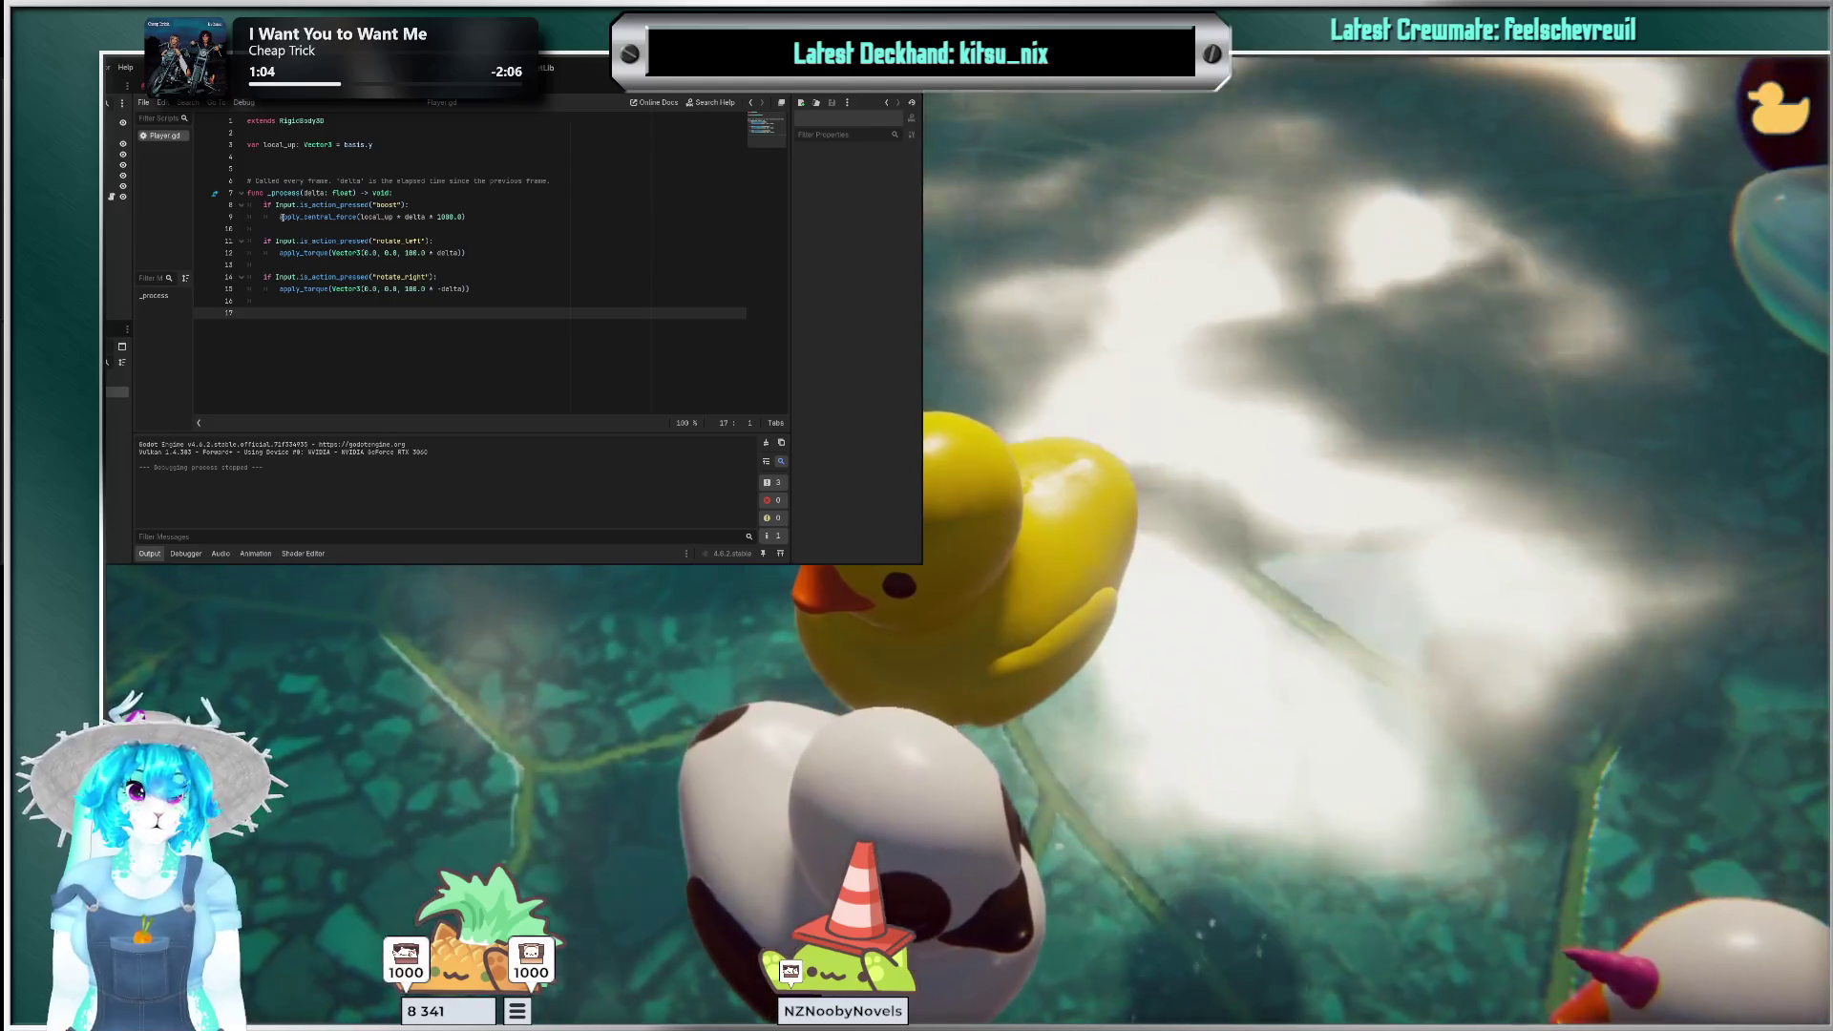
- Select apply_central_force(local_up * delta * 1000.0) on line 9
{"action": "mouse_move", "coordinate": [281, 218]}
{"action": "left_mouse_down"}
{"action": "mouse_move", "coordinate": [467, 217]}
{"action": "mouse_move", "coordinate": [279, 218]}
{"action": "left_mouse_up"}
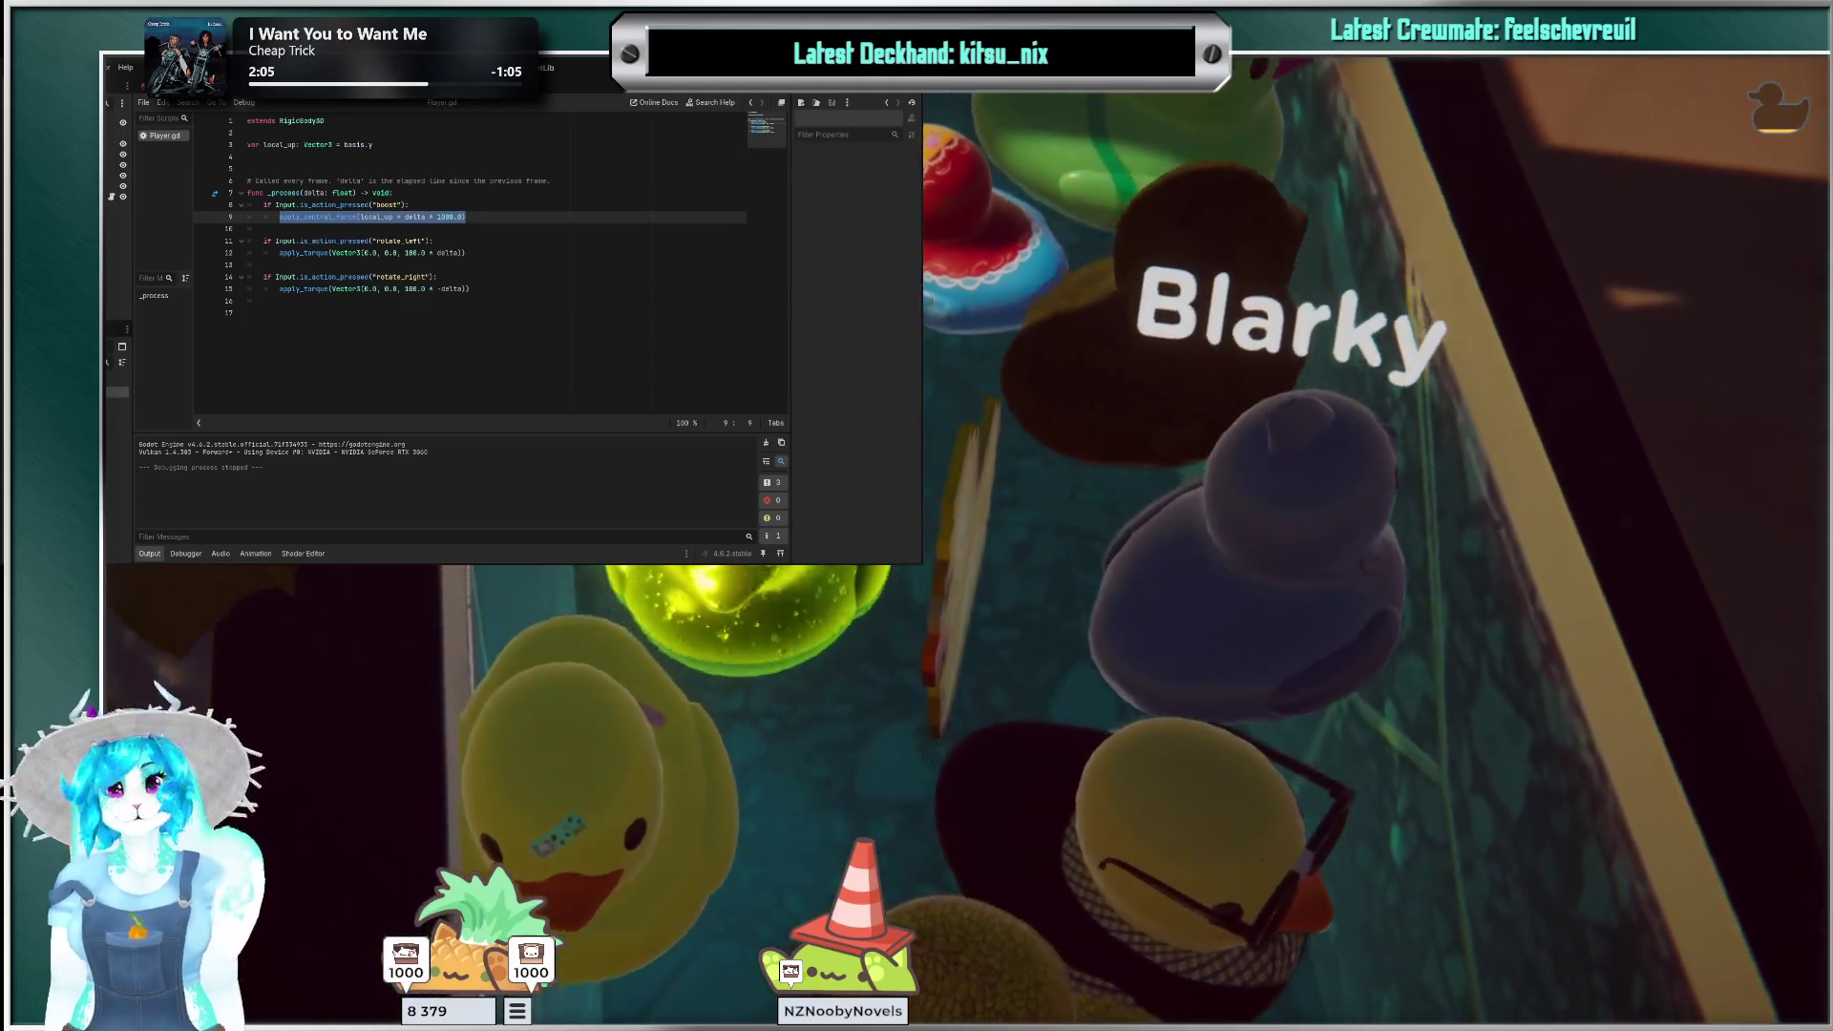
{"action": "left_click", "coordinate": [268, 193]}
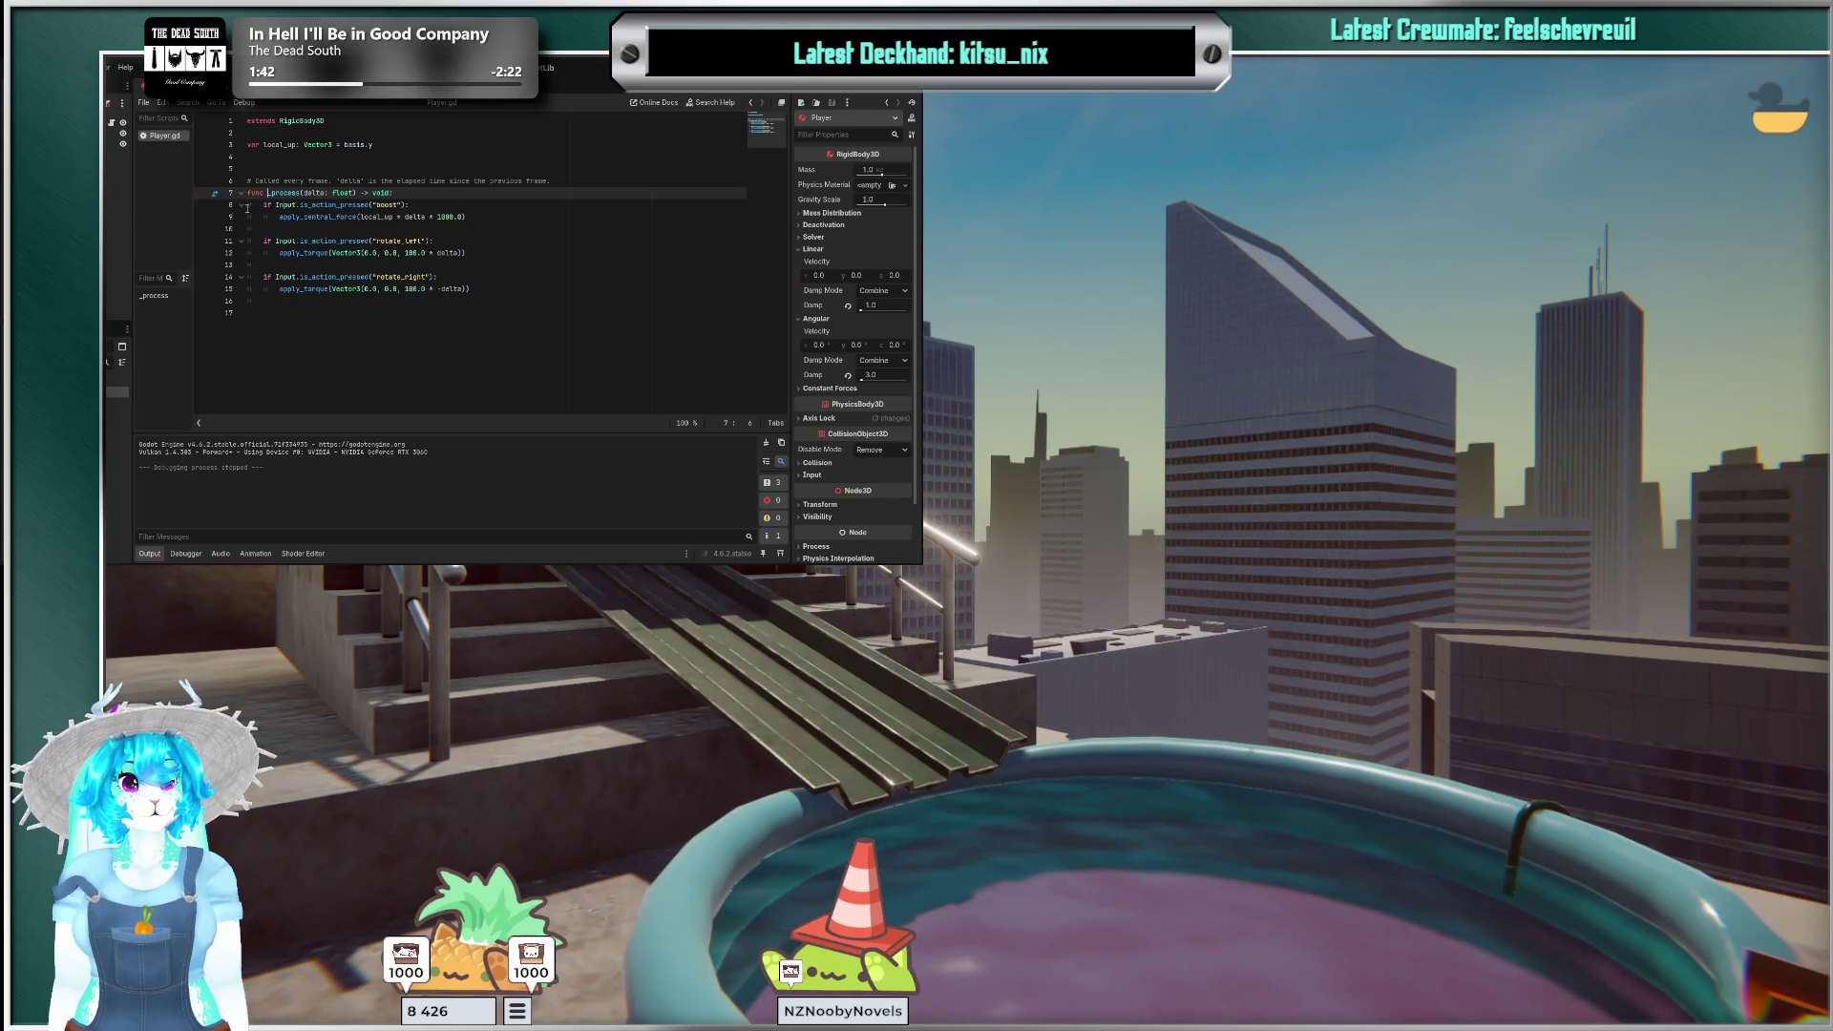
- Replace local_up with basis.y in apply_central_force and delete the var local_up line and blank lines
{"action": "left_click_drag", "start_coordinate": [392, 216], "coordinate": [361, 218]}
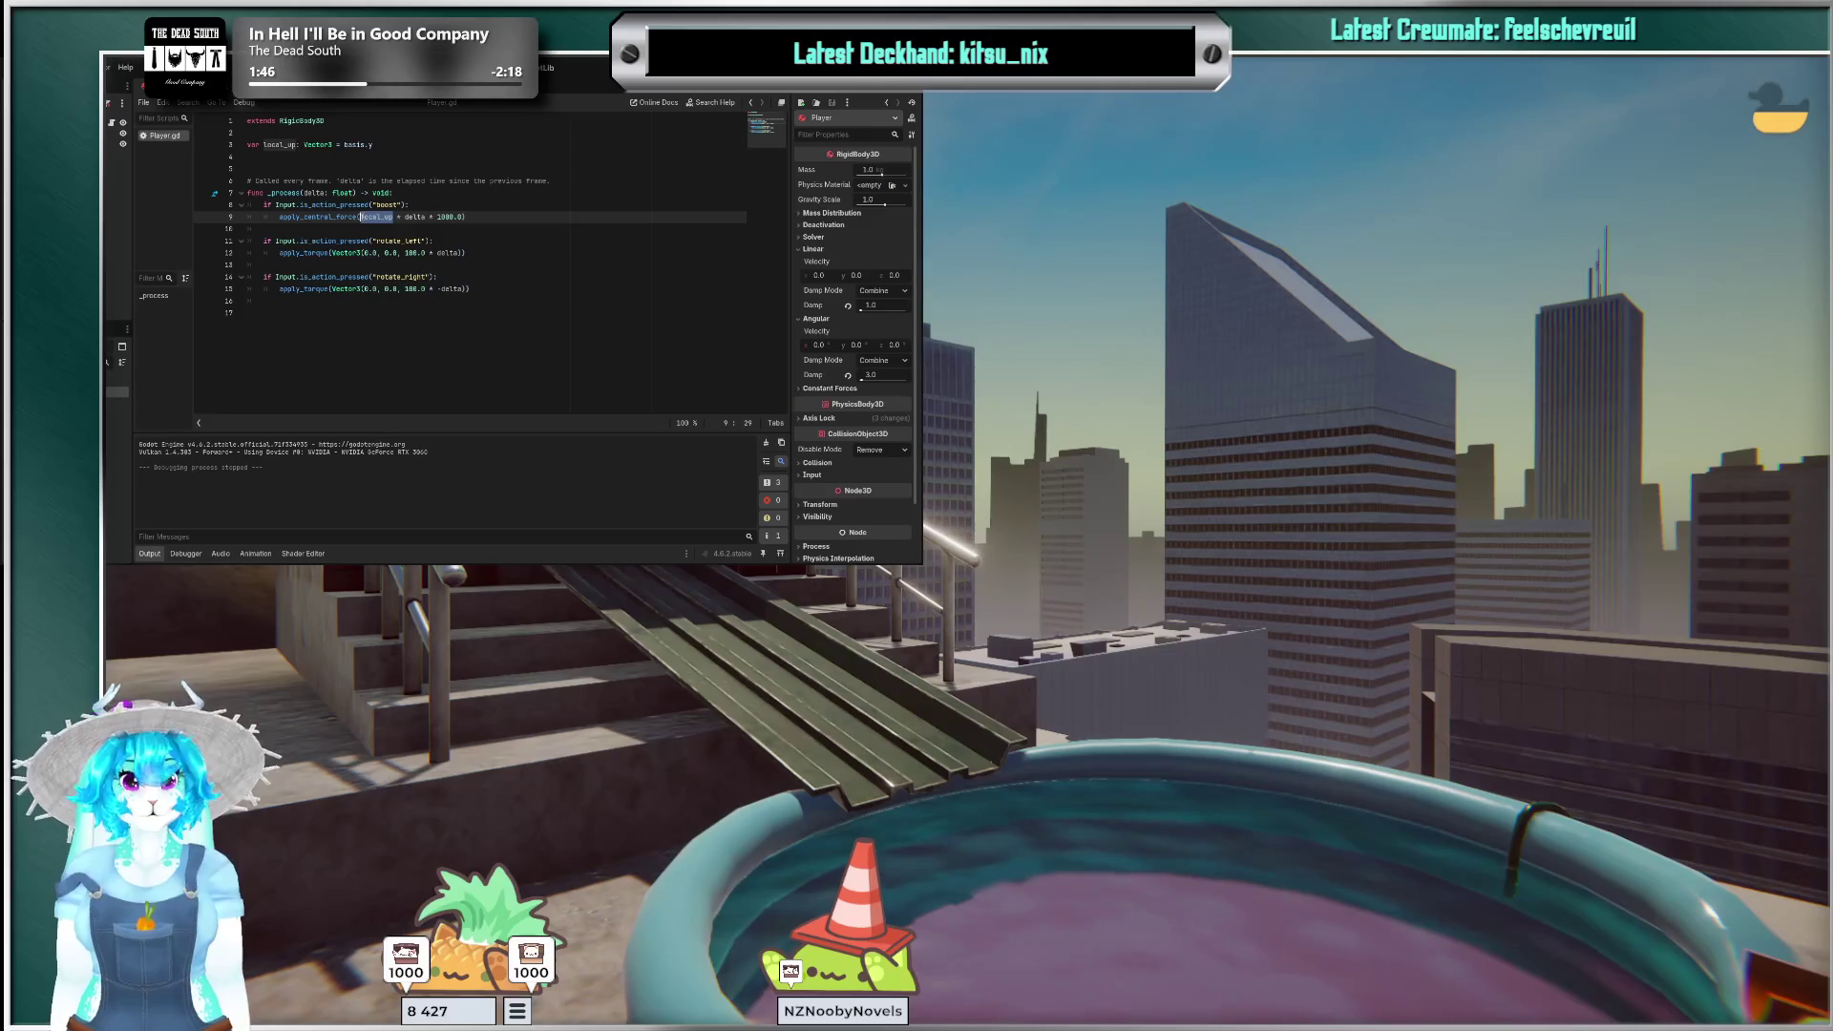
{"action": "type", "text": "basis."}
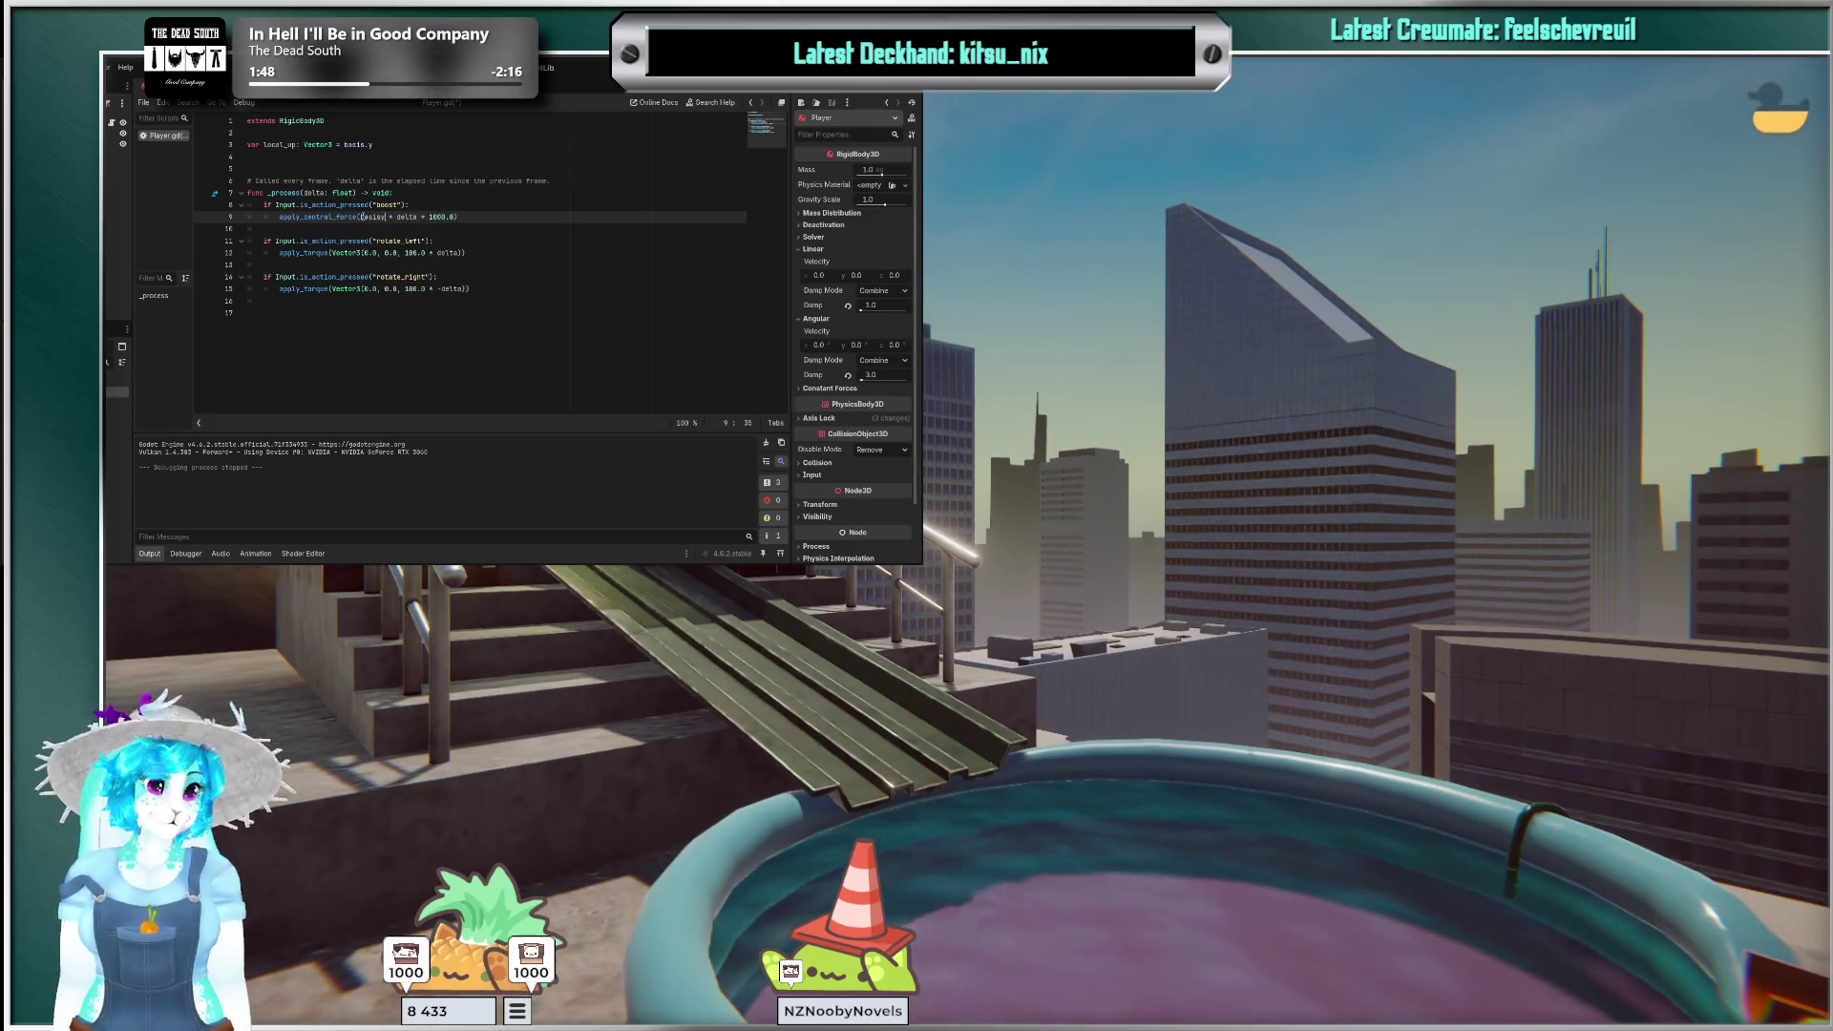
{"action": "type", "text": "y"}
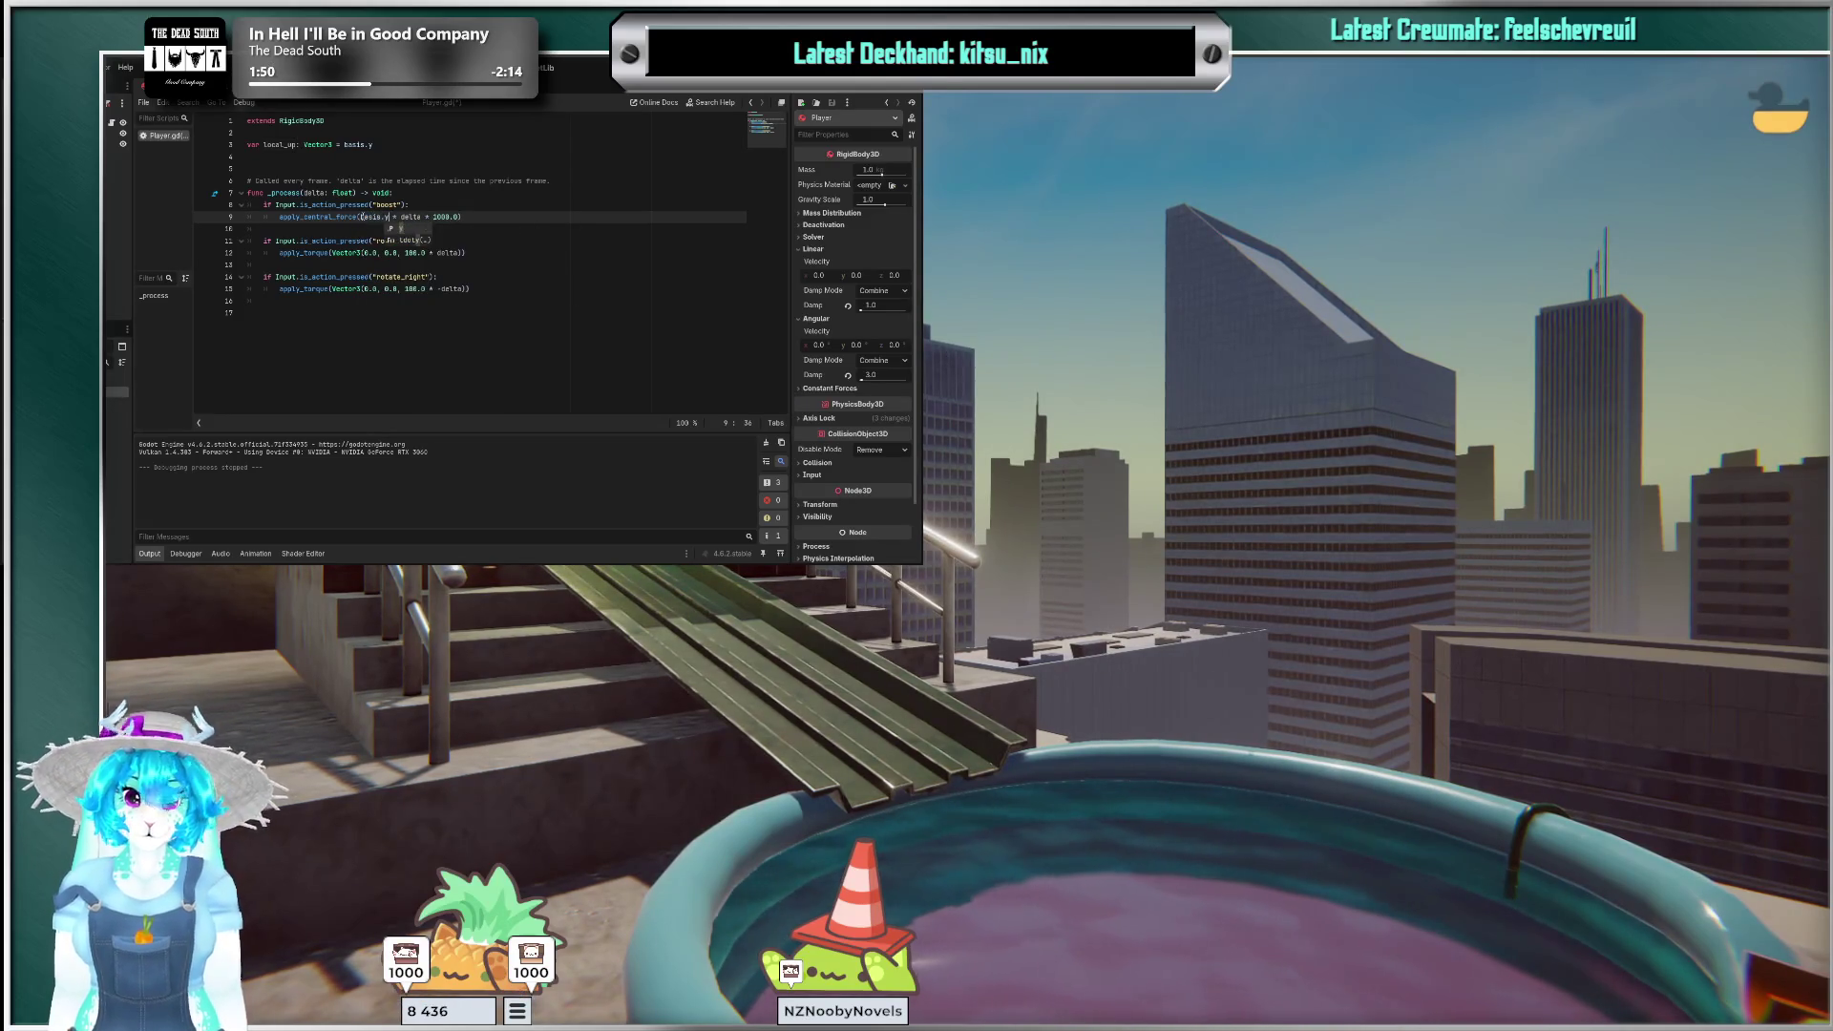
{"action": "left_click", "coordinate": [399, 143]}
{"action": "key", "text": "shift+Home"}
{"action": "key", "text": "BackSpace"}
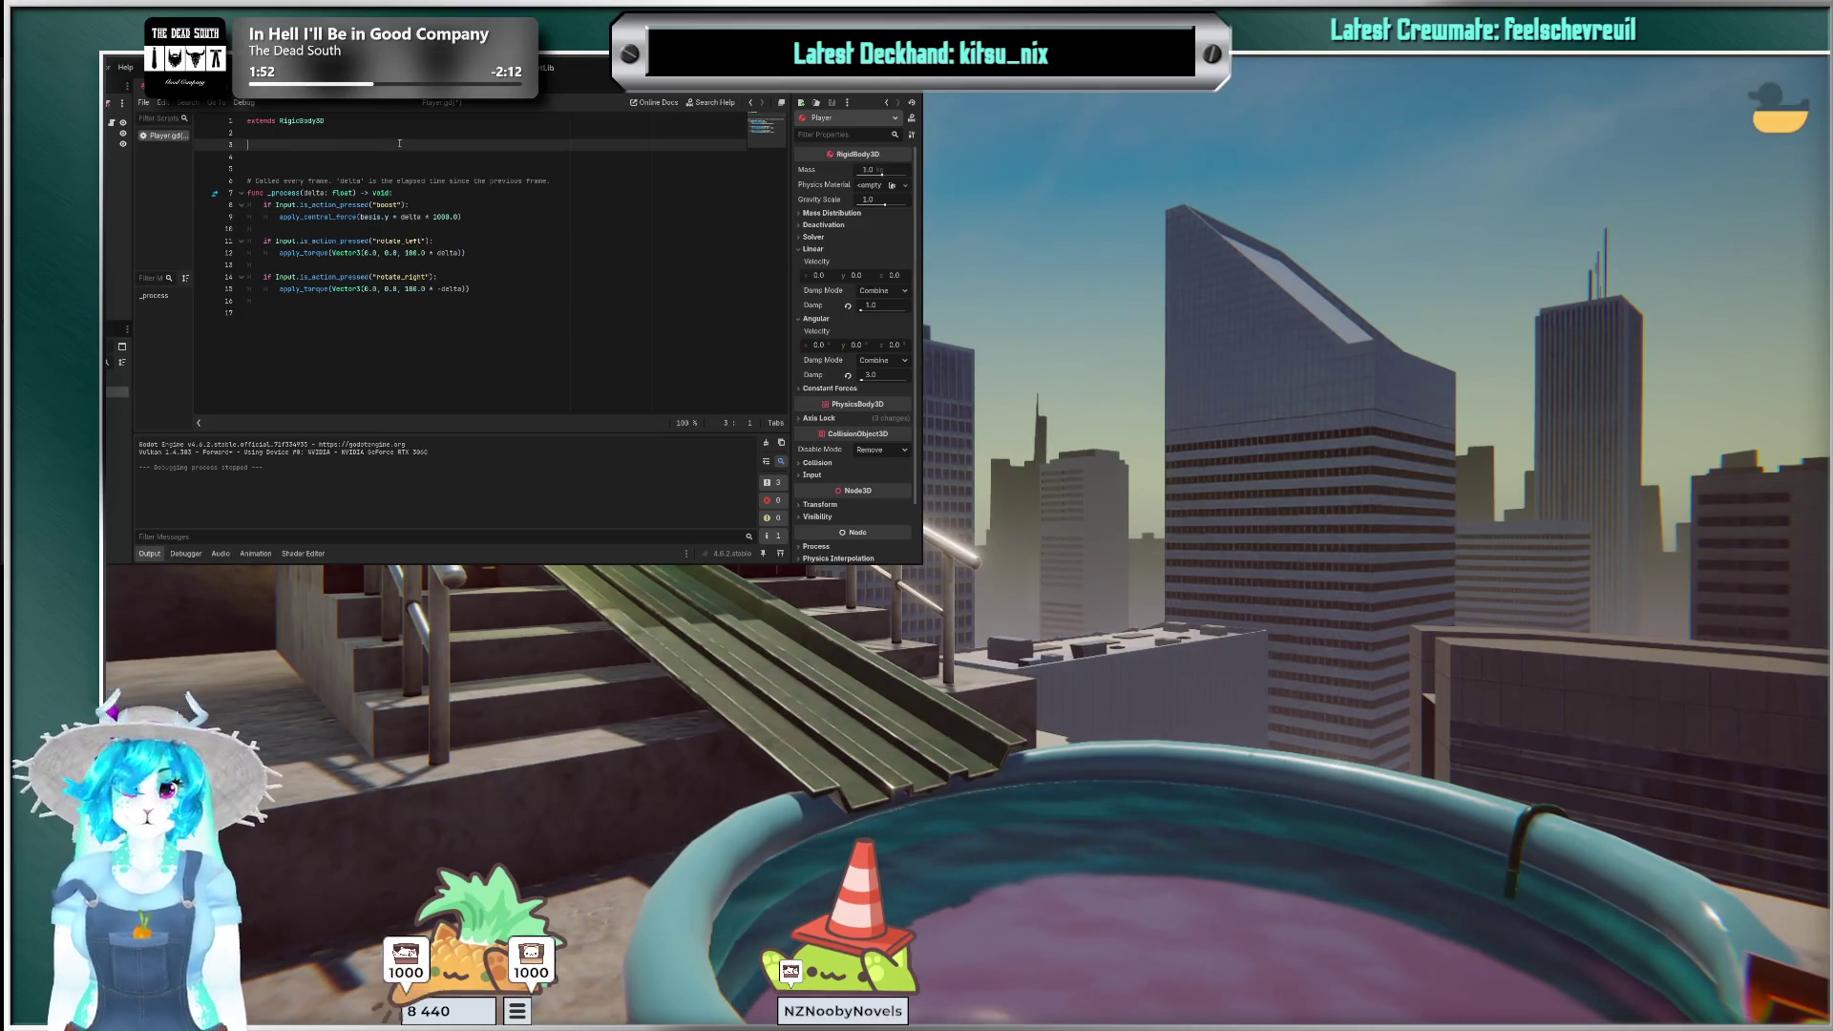
{"action": "key", "text": "Delete"}
{"action": "key", "text": "Delete"}
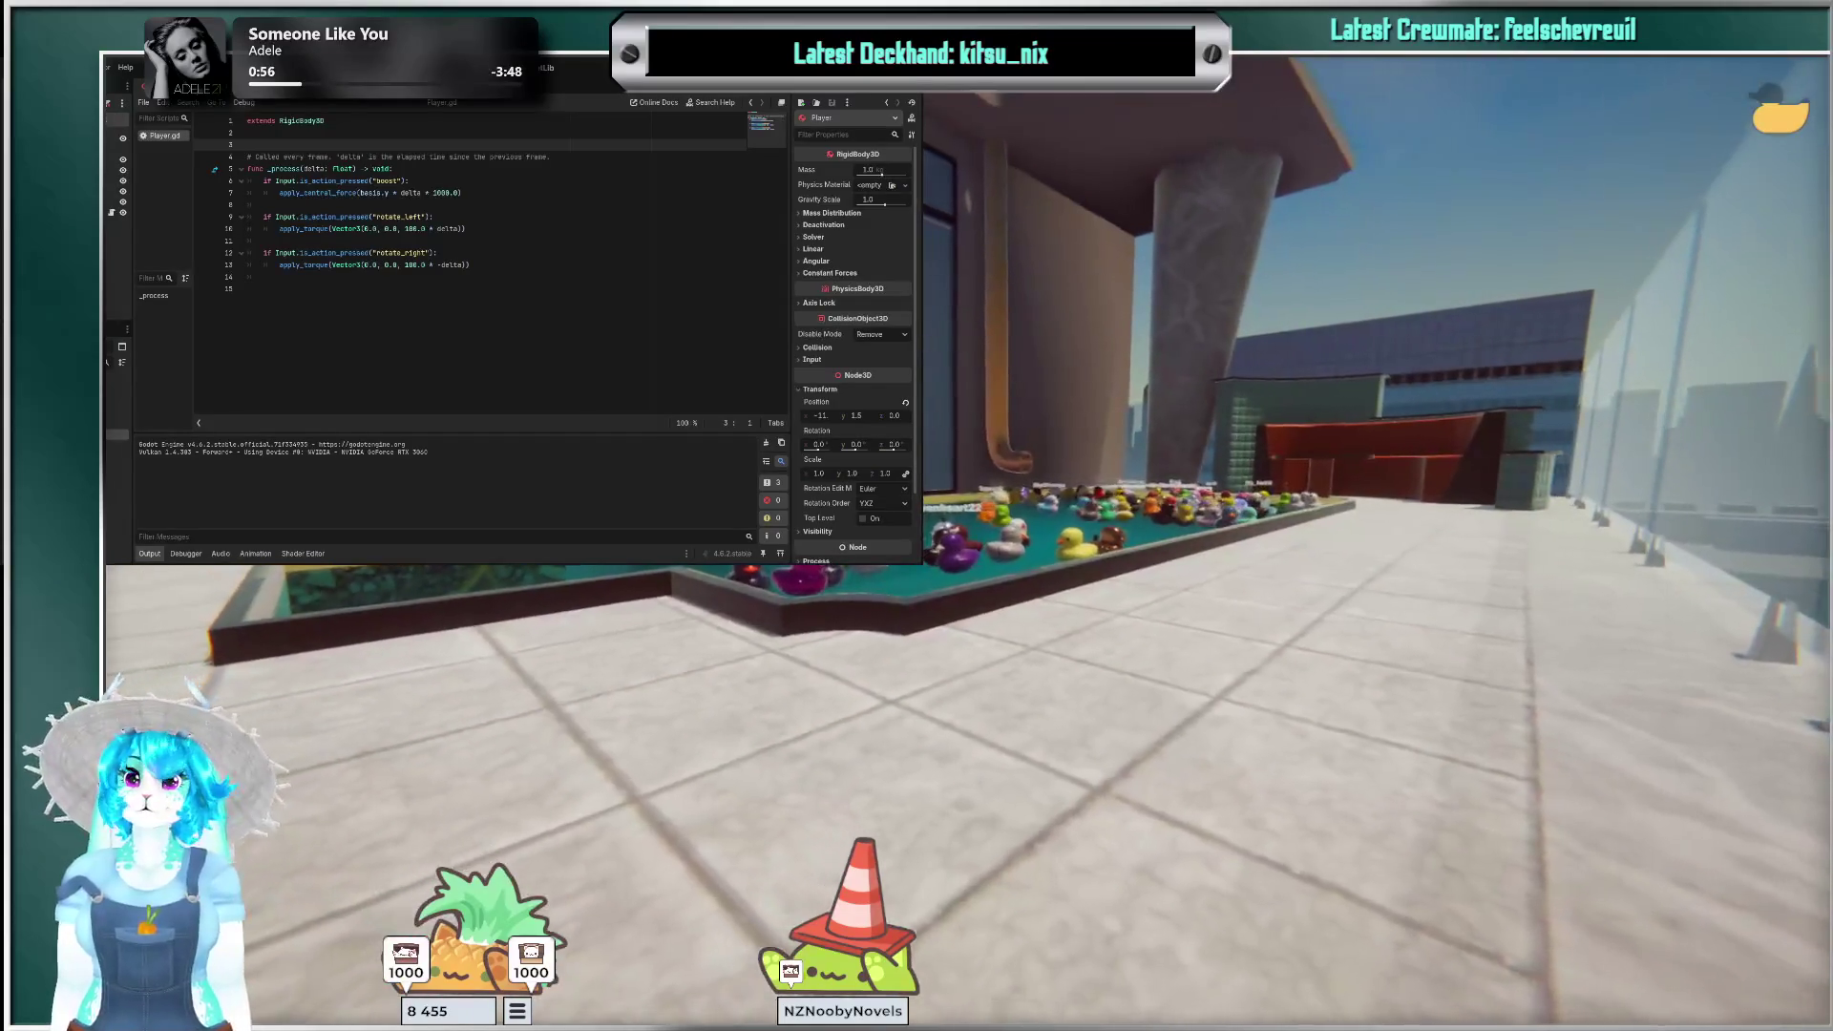
- Stop the game, delete the player's old CollisionShape3D, and show the cylinder mesh in 3D
{"action": "key", "text": "F8"}
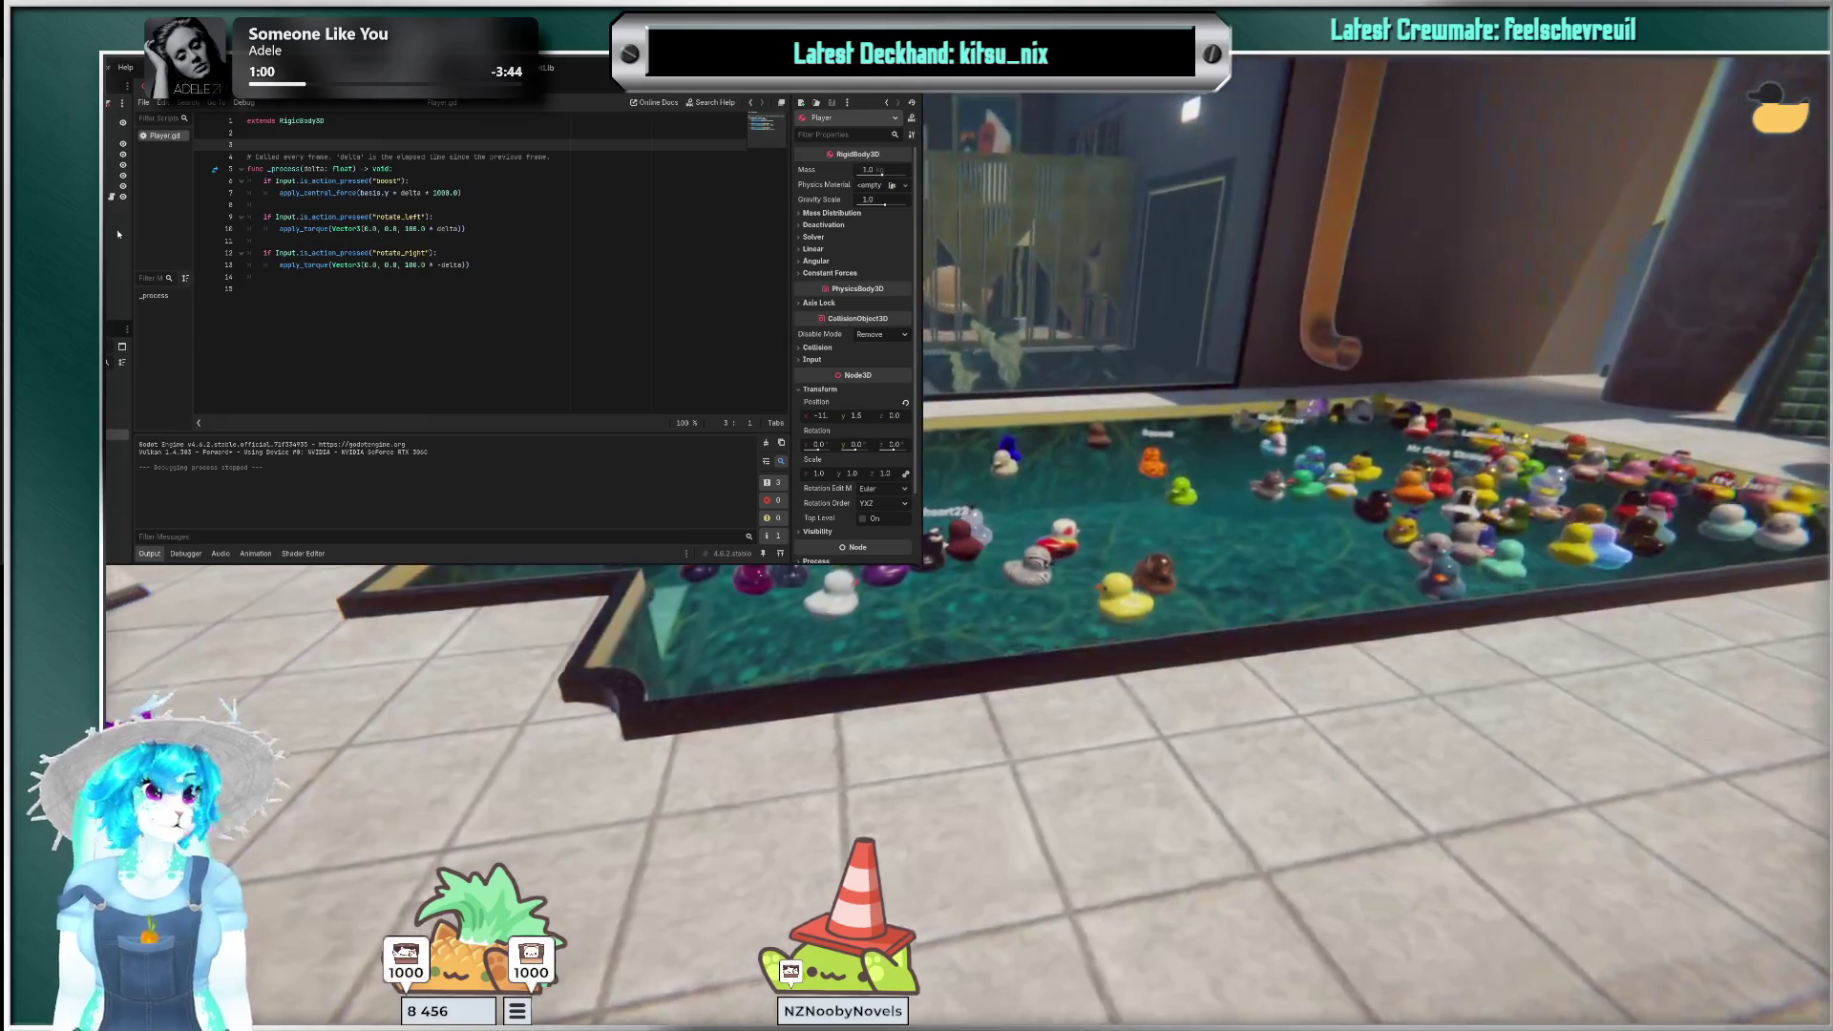
{"action": "left_click", "coordinate": [203, 106]}
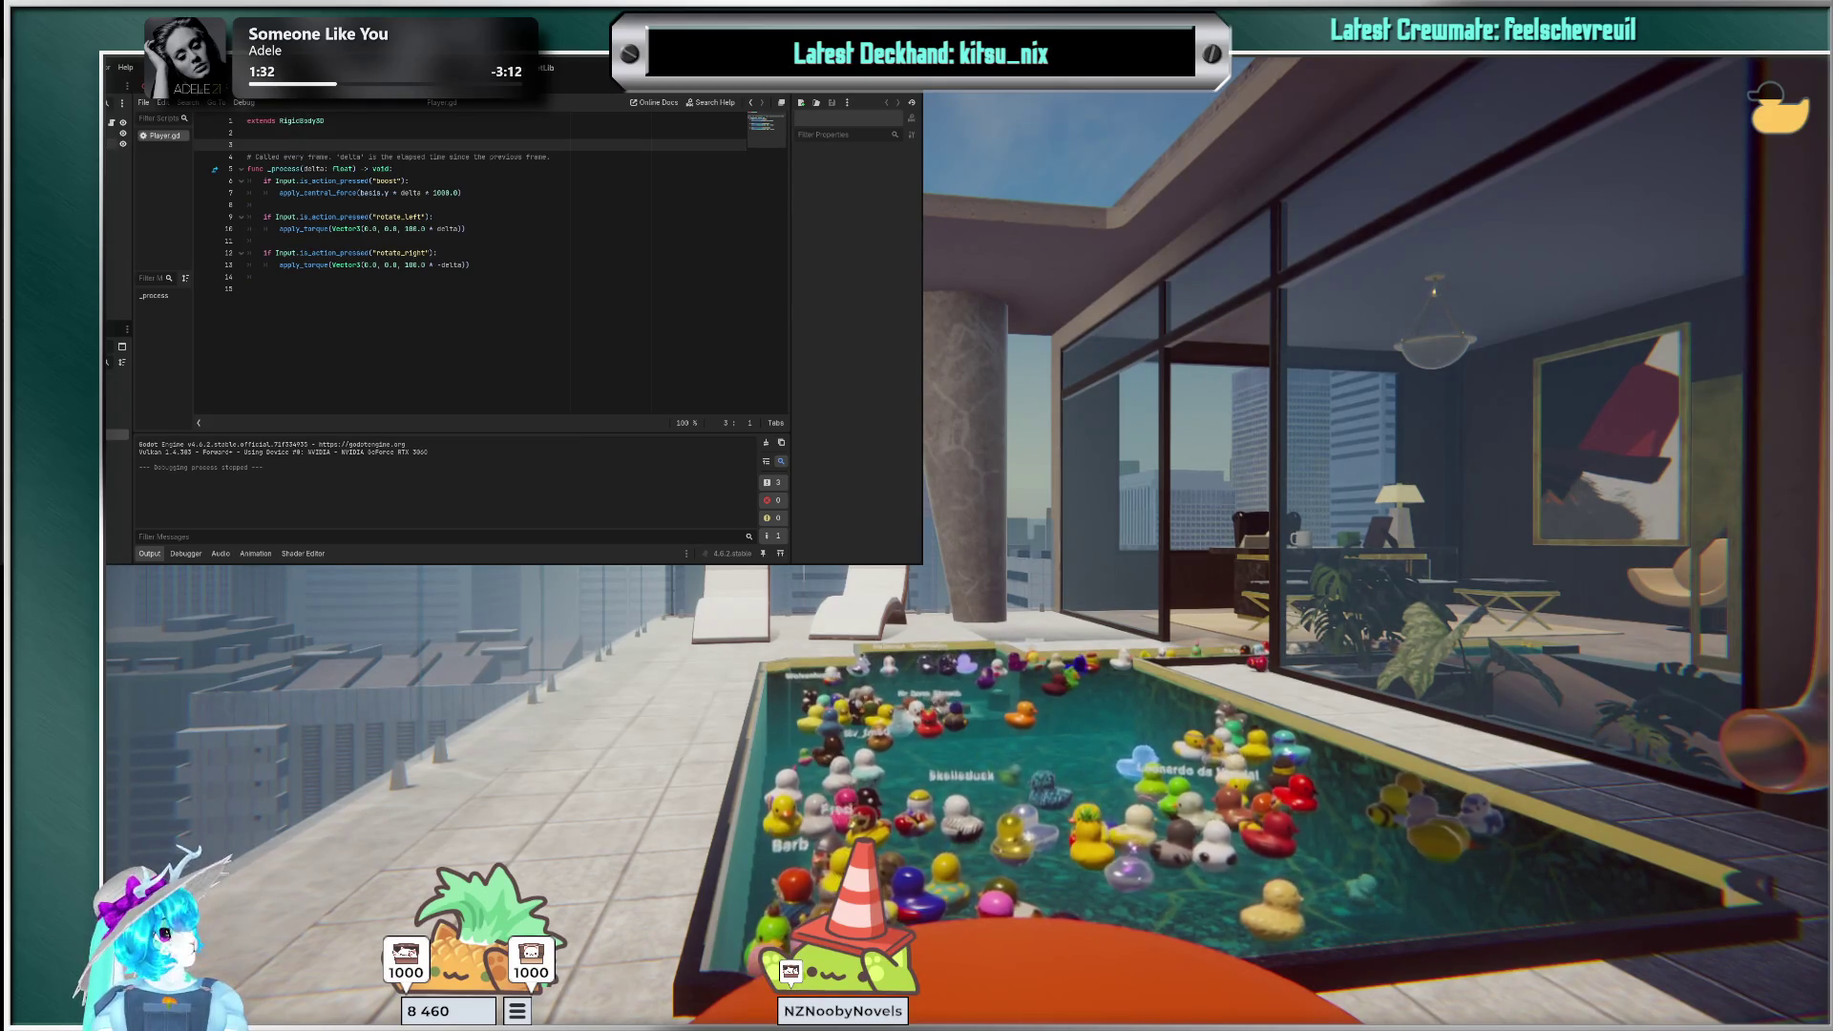
{"action": "left_click", "coordinate": [112, 143]}
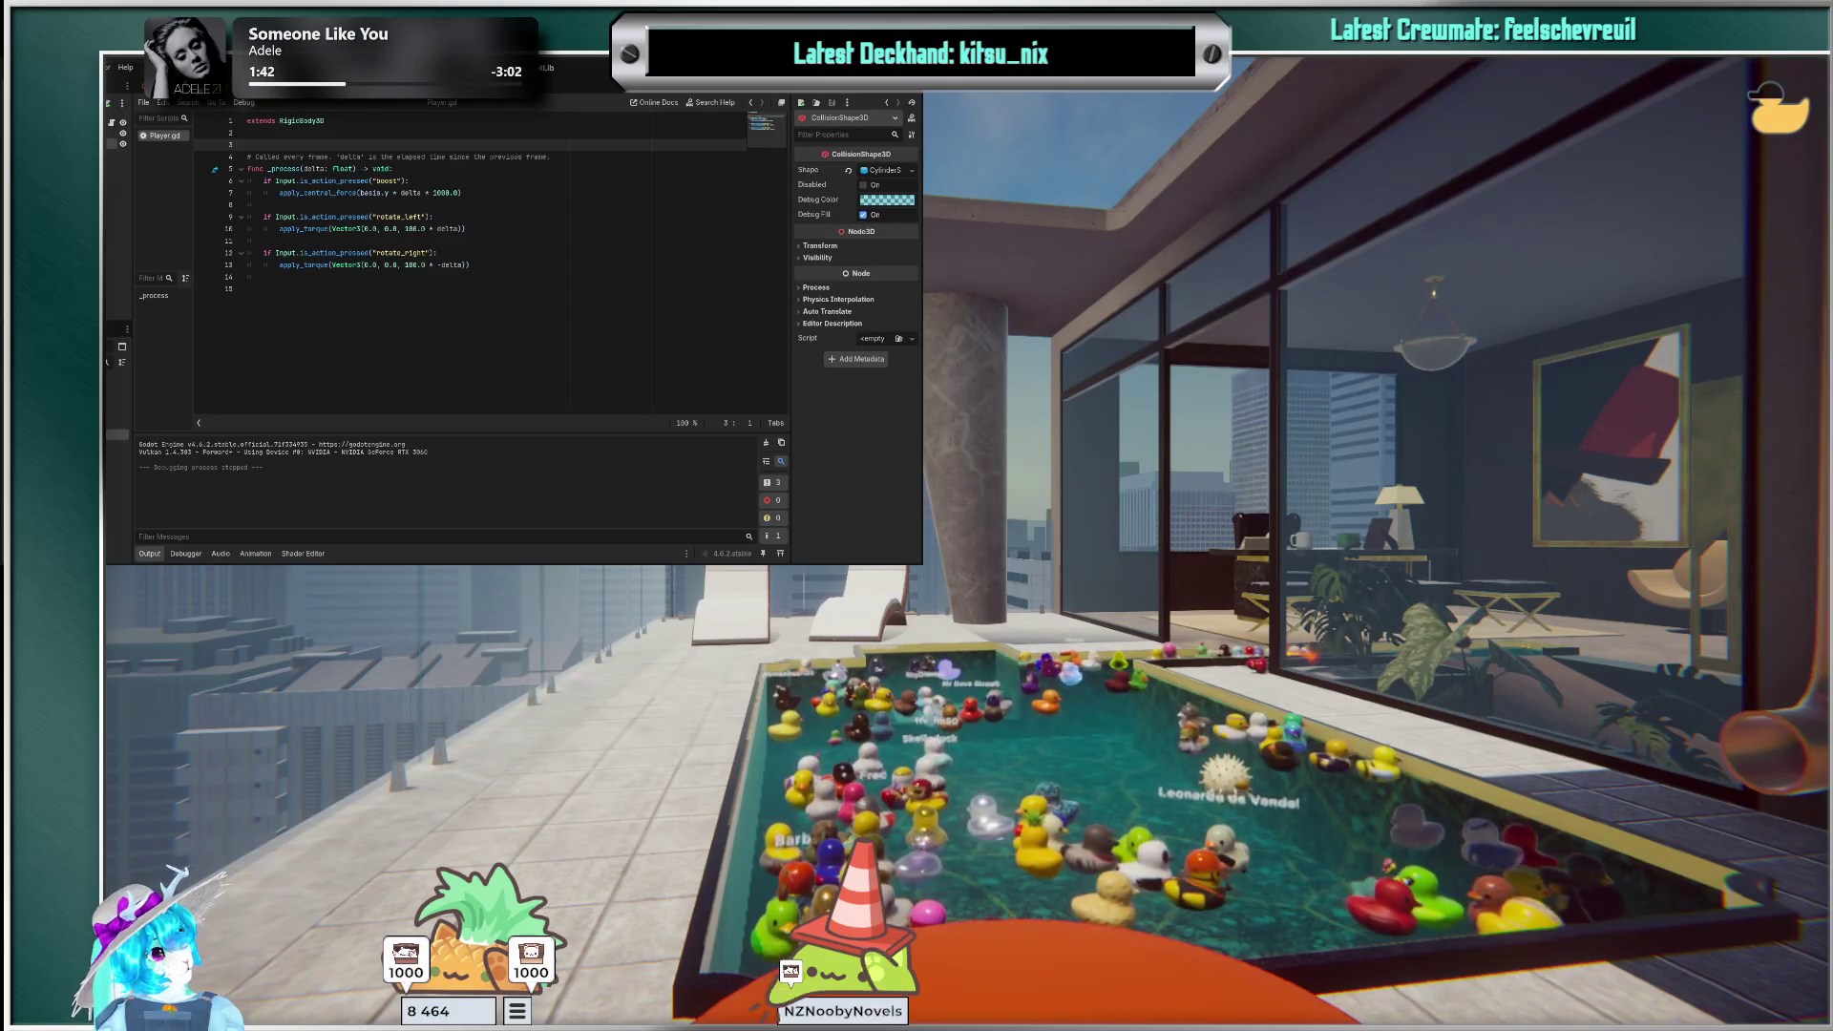
{"action": "key", "text": "Delete"}
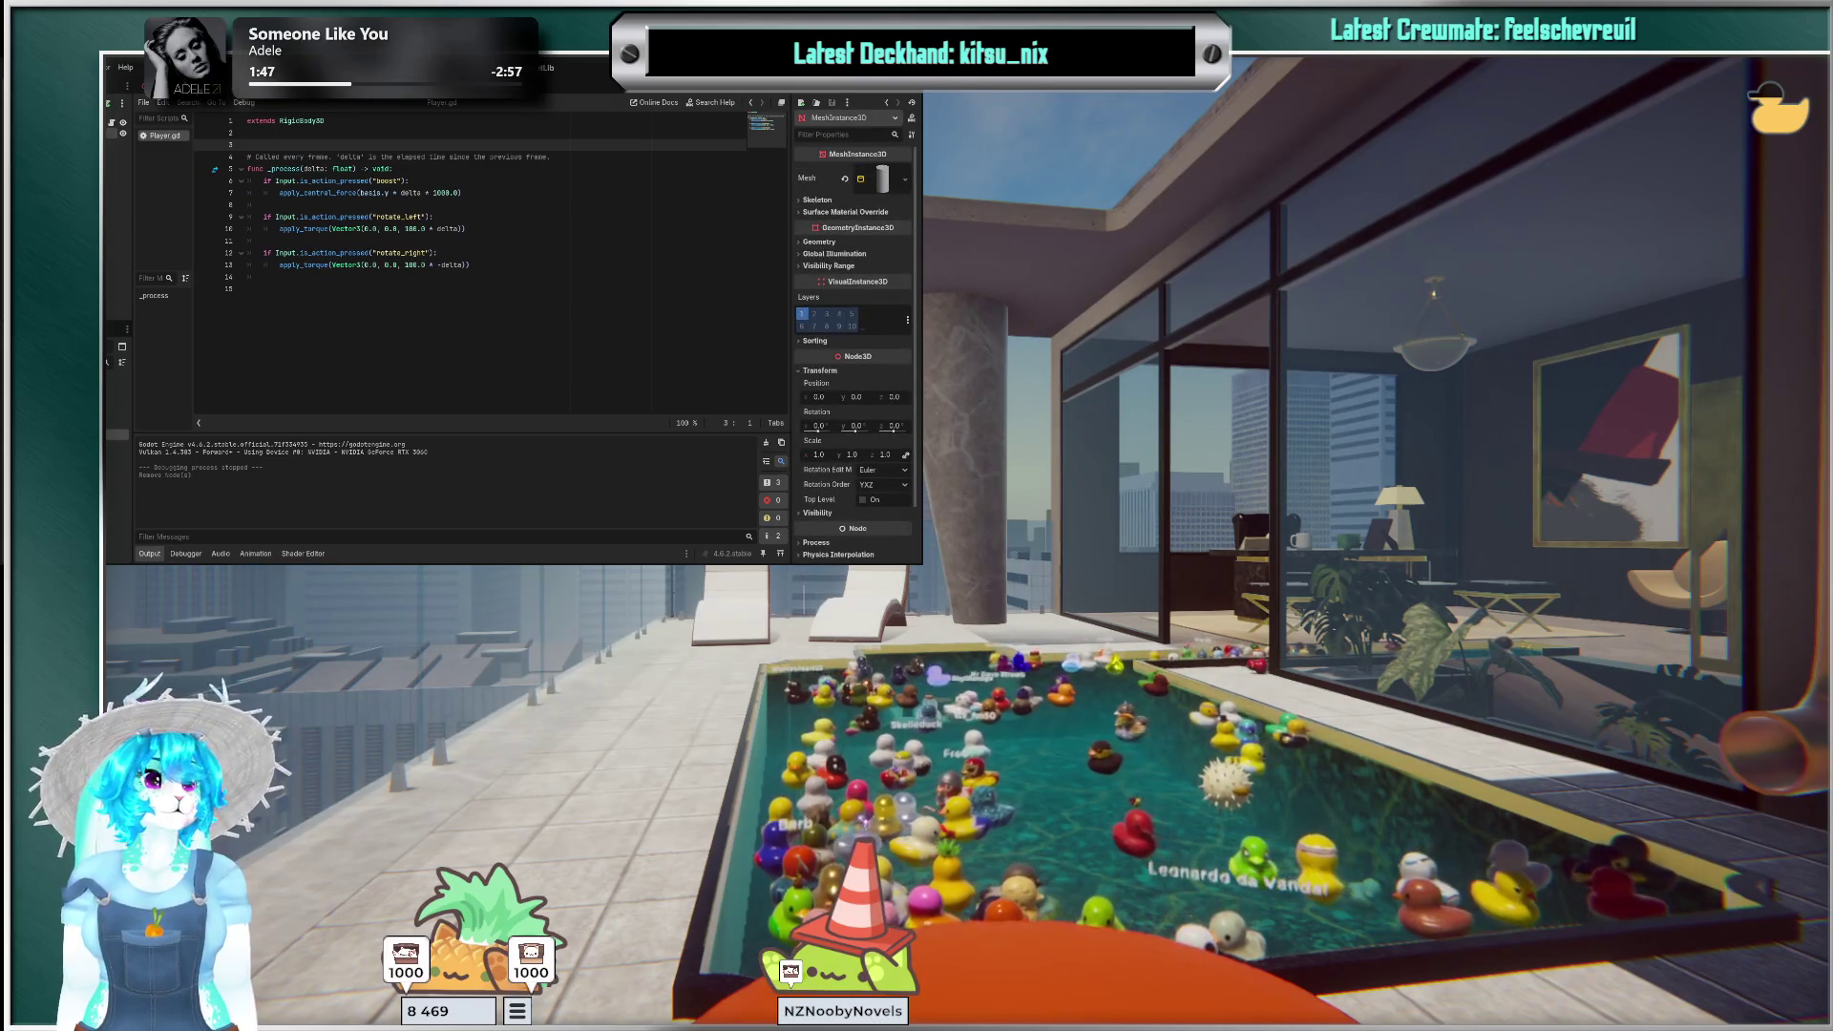
{"action": "key", "text": "ctrl+F2"}
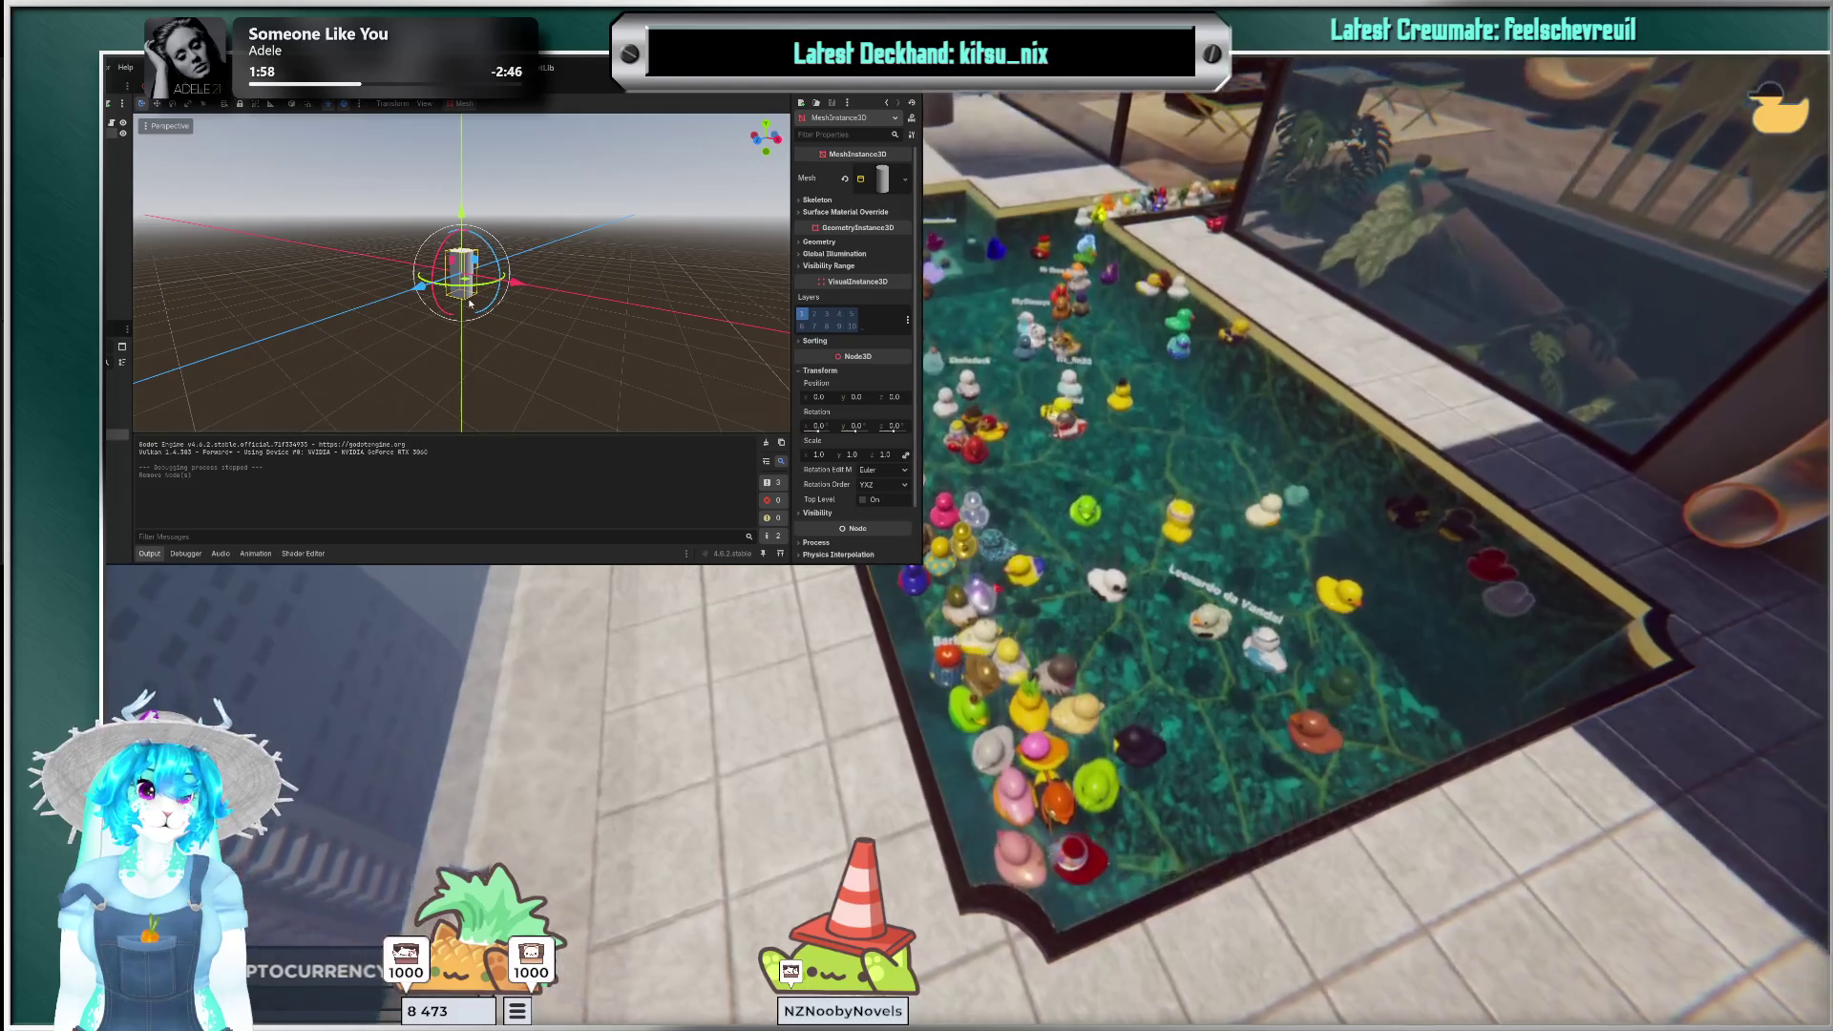
- Generate a Cylinder CollisionShape3D as a sibling of the mesh, then select the Player body
{"action": "key", "text": "Return"}
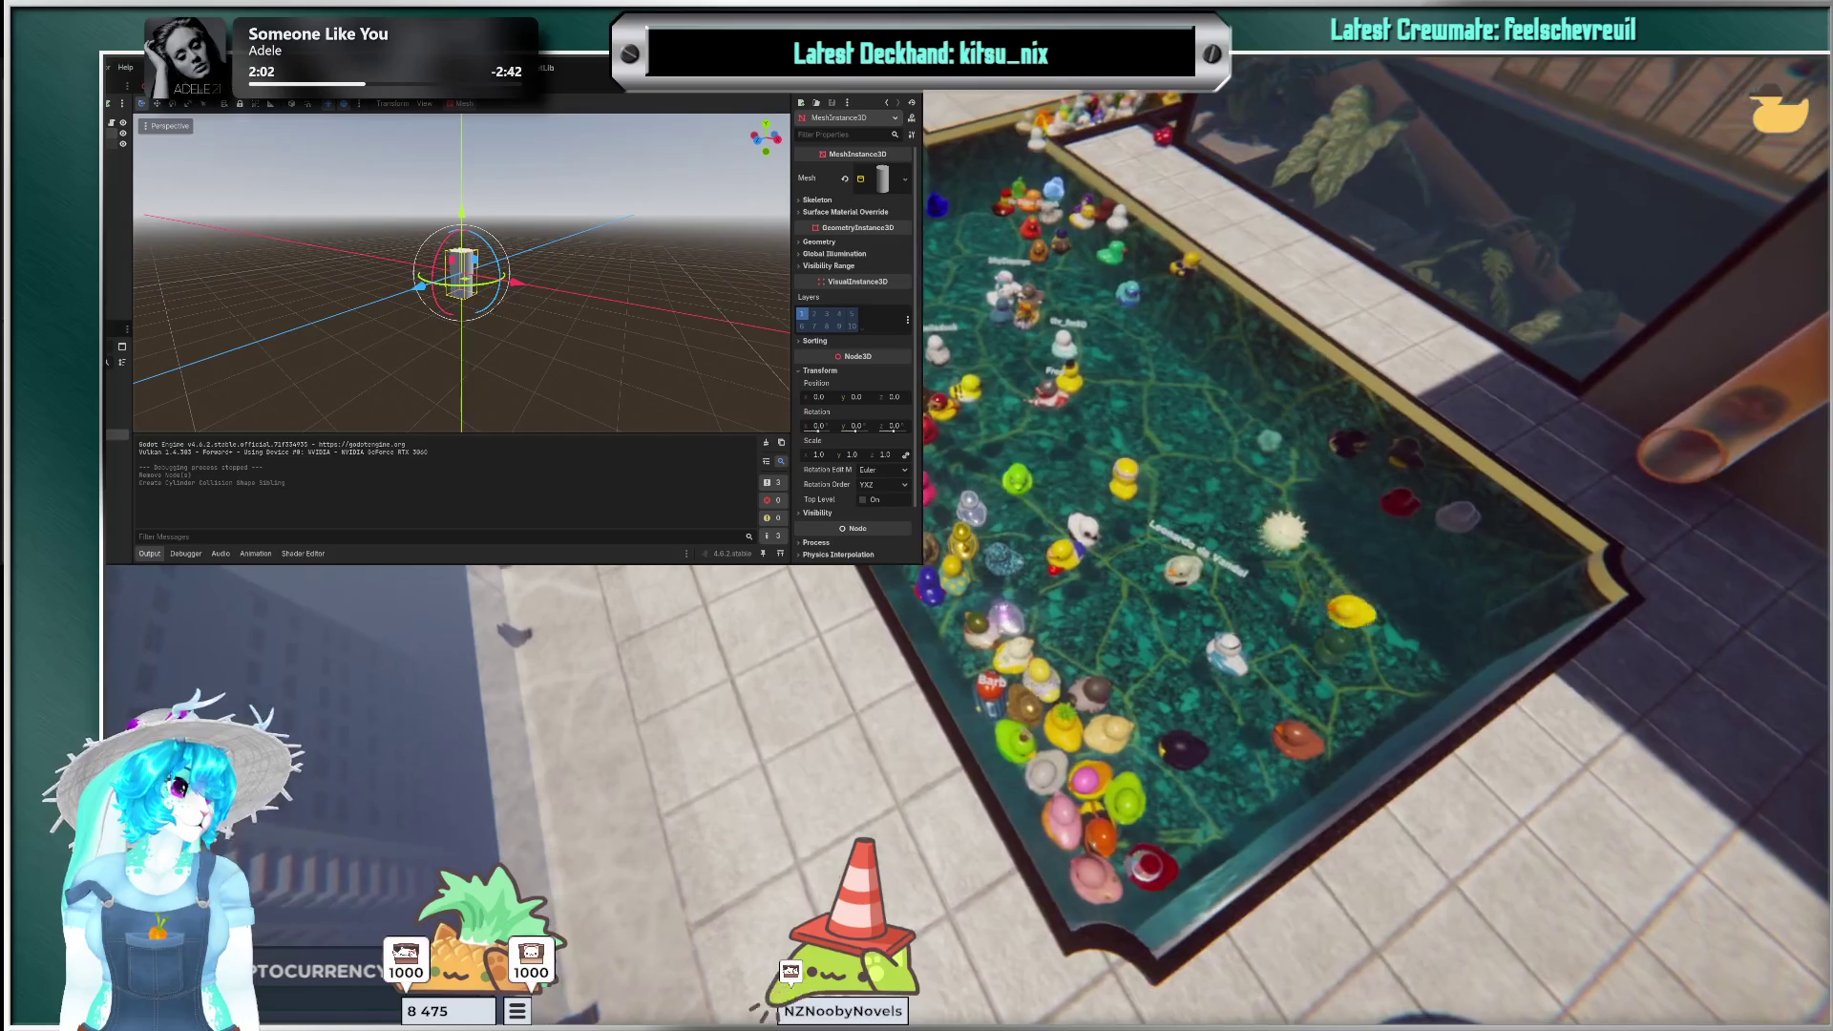
{"action": "left_click", "coordinate": [113, 133]}
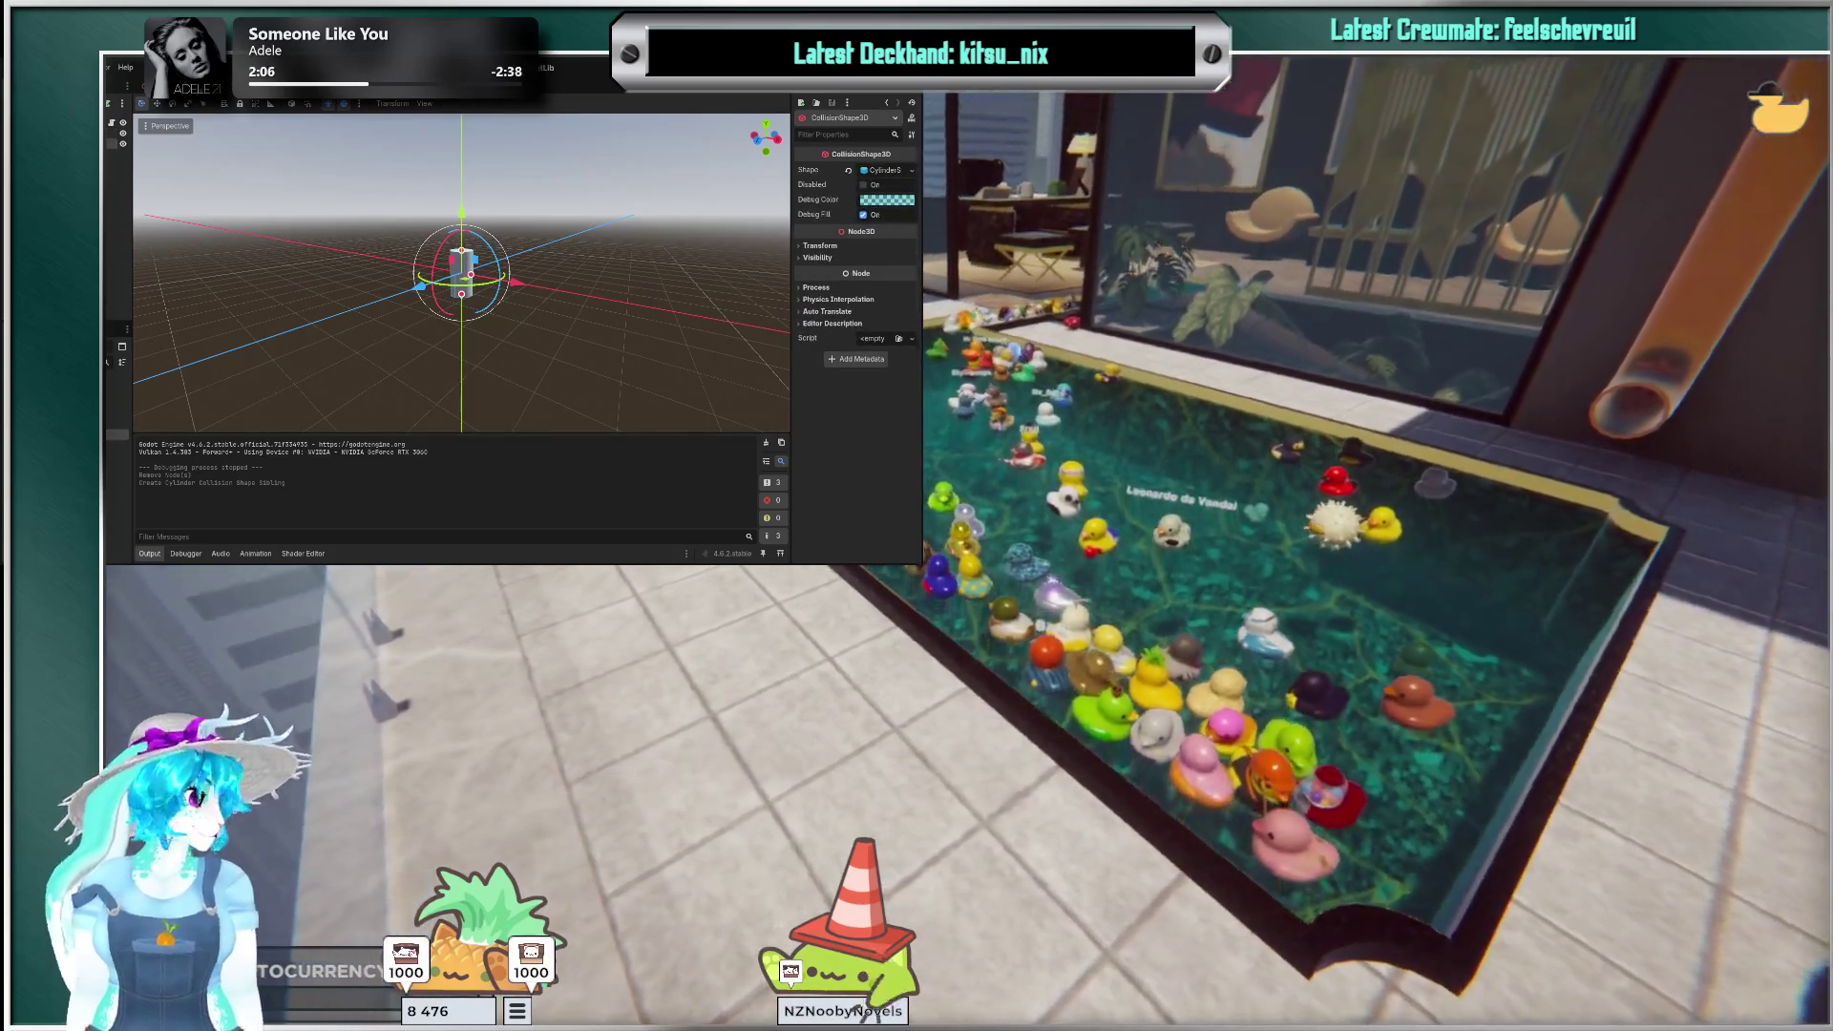
{"action": "key", "text": "Escape"}
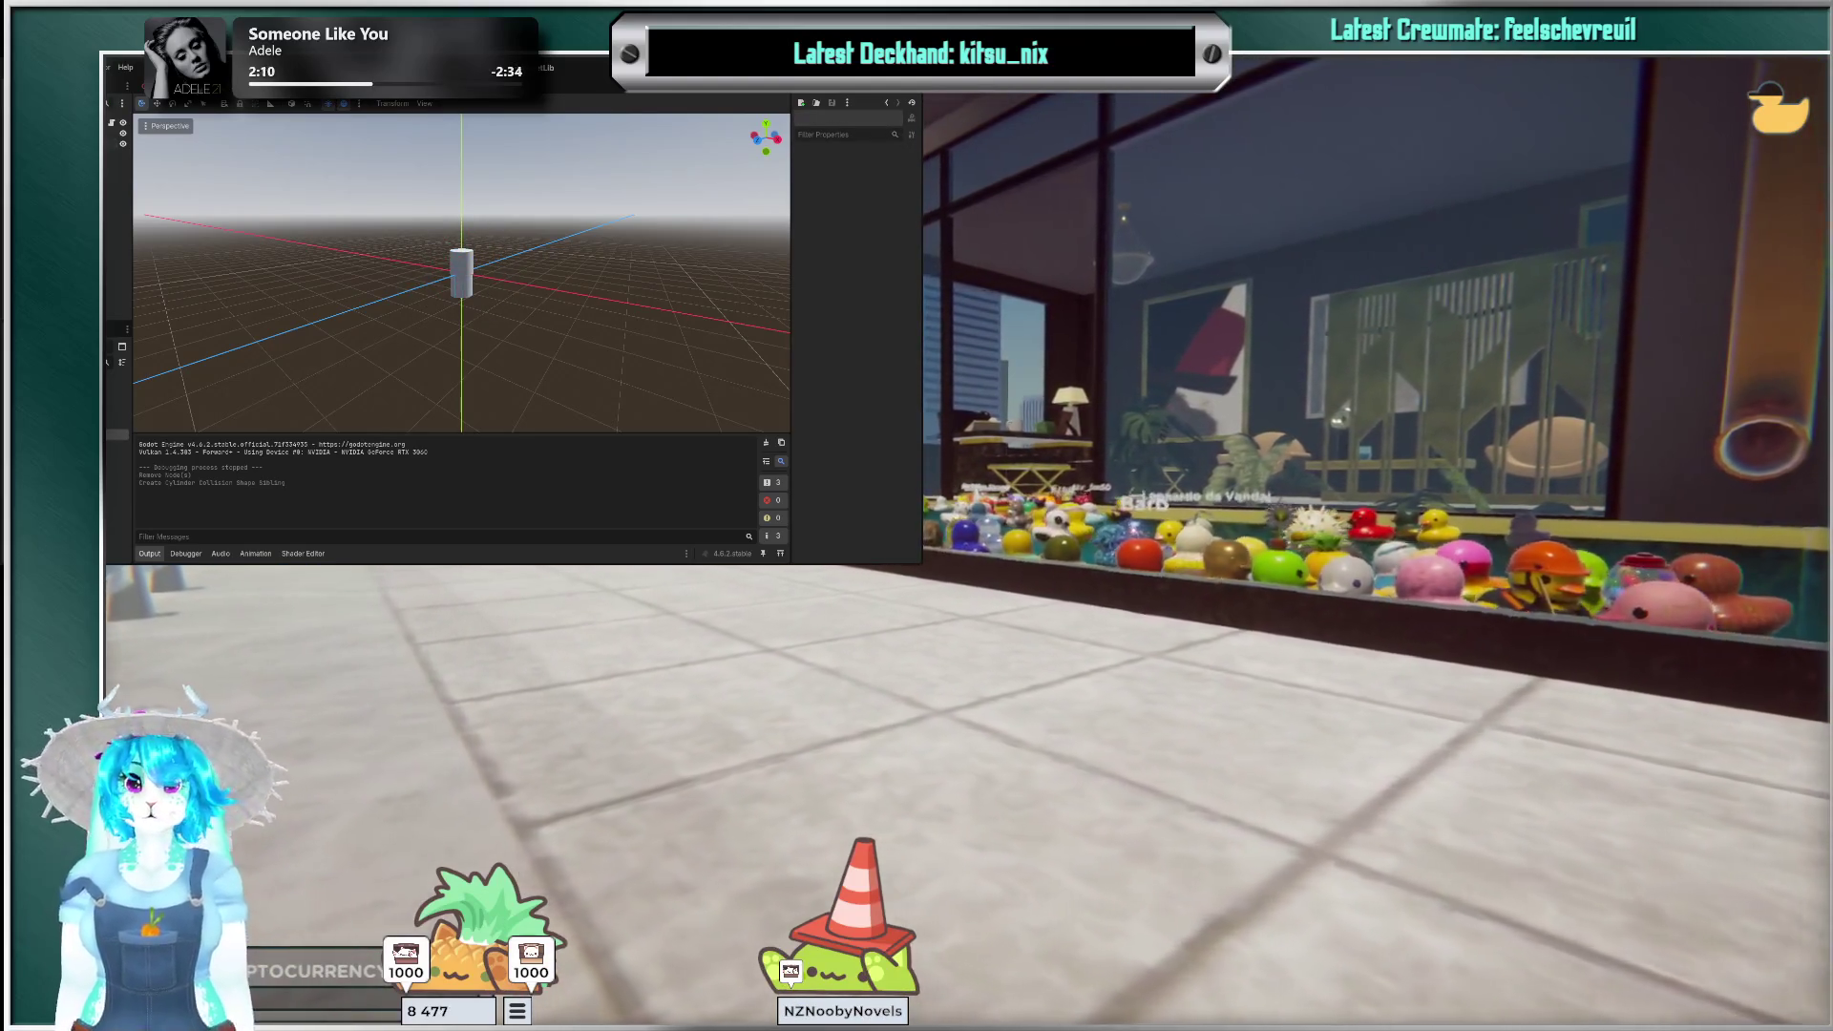
{"action": "left_click", "coordinate": [461, 274]}
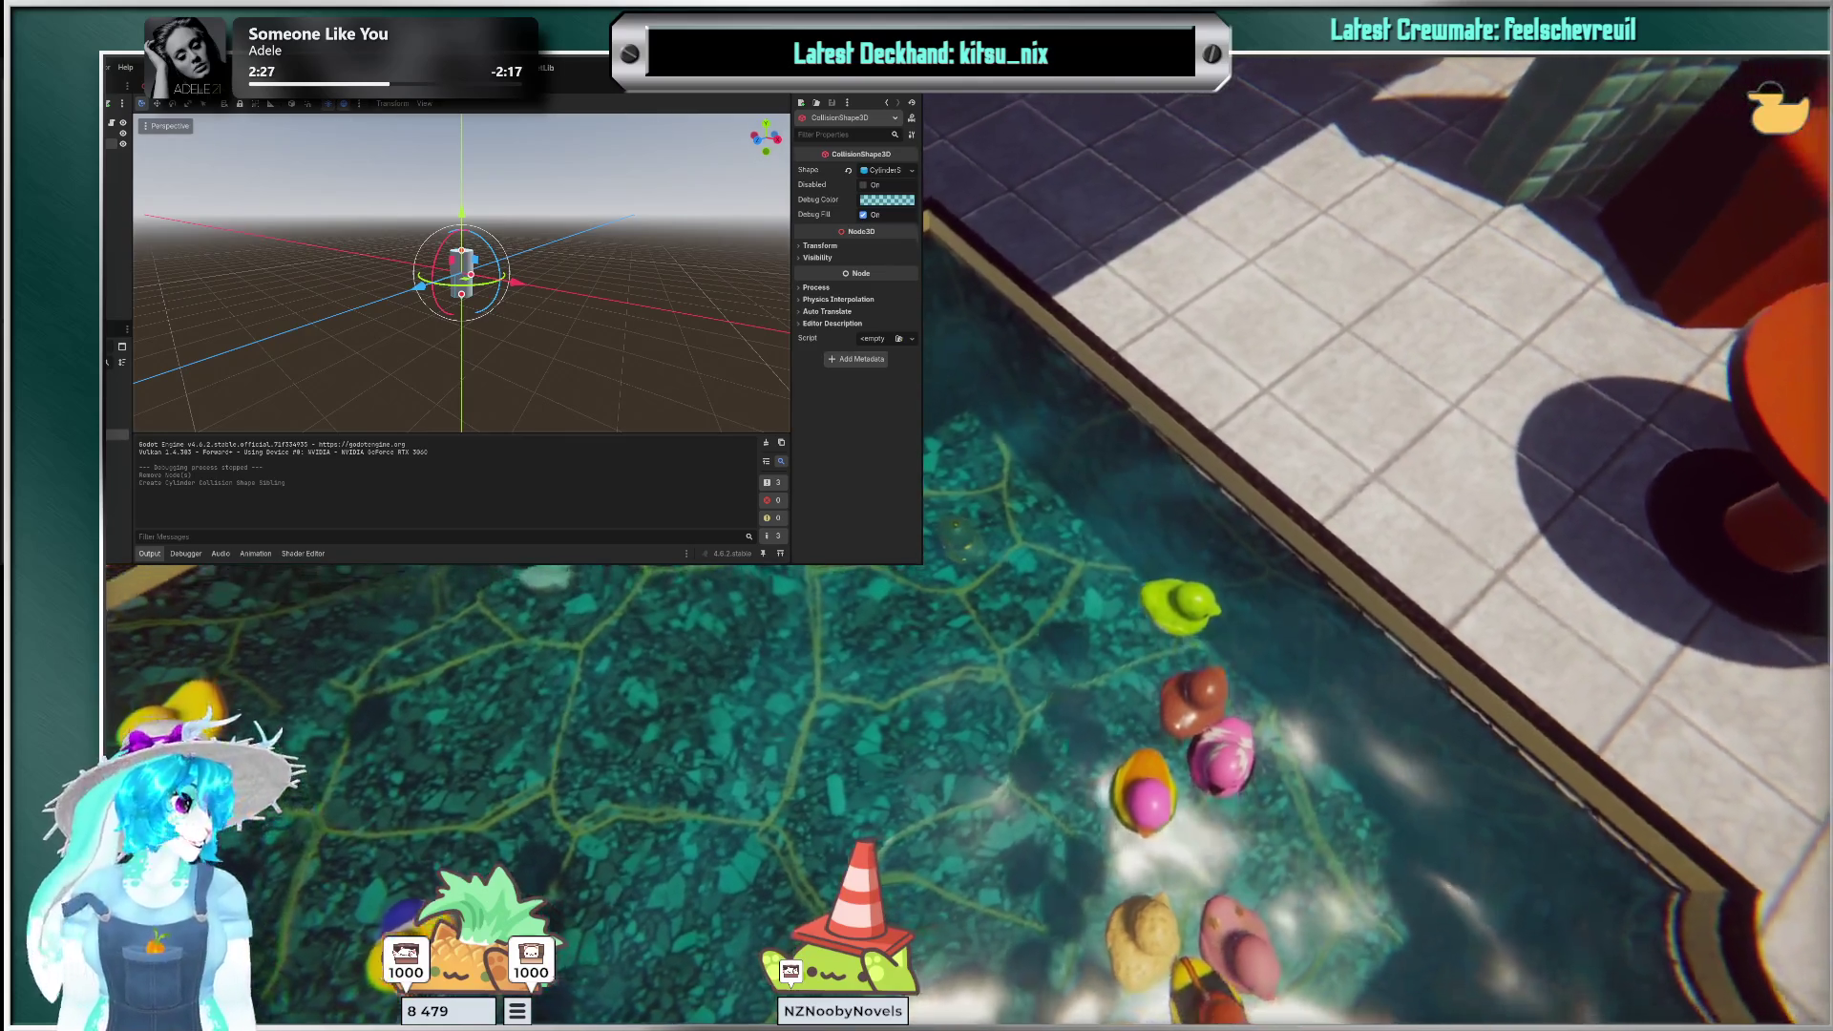
{"action": "left_click", "coordinate": [114, 123]}
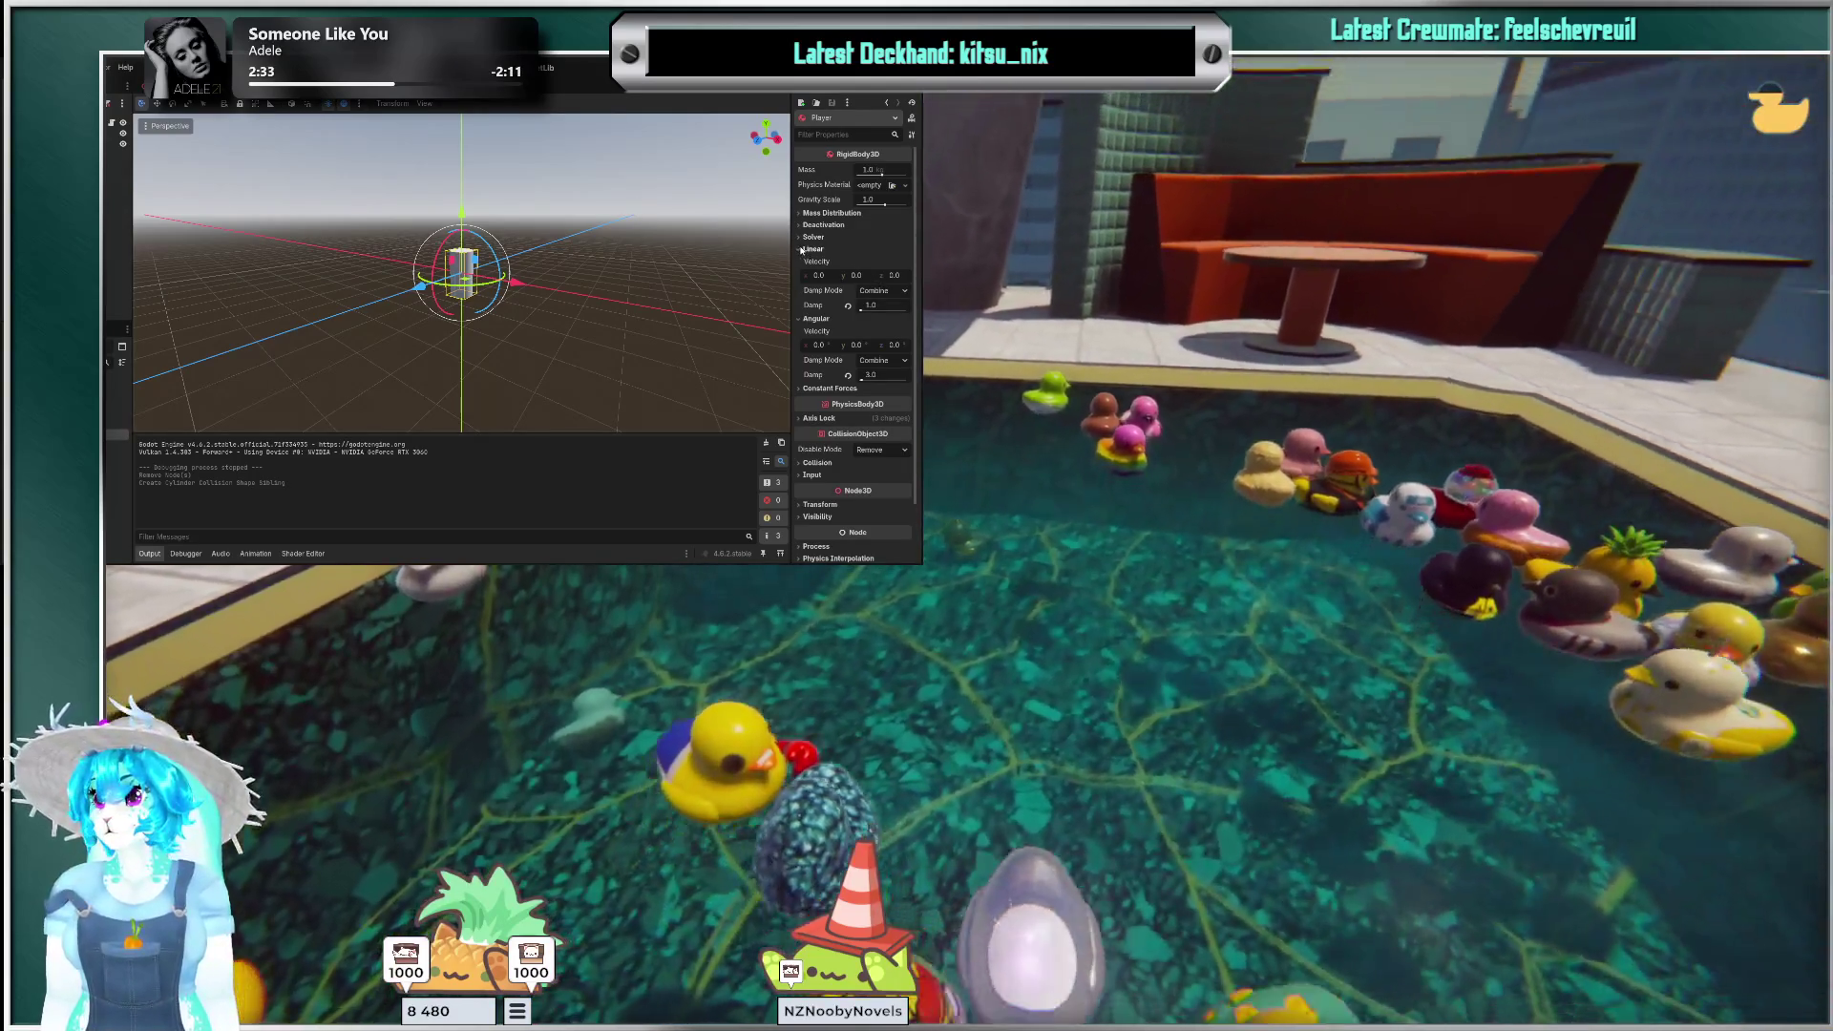
- Collapse Linear and Angular, expand Axis Lock in the Player Inspector, then return to Player.gd
{"action": "left_click", "coordinate": [802, 249]}
{"action": "left_click", "coordinate": [802, 261]}
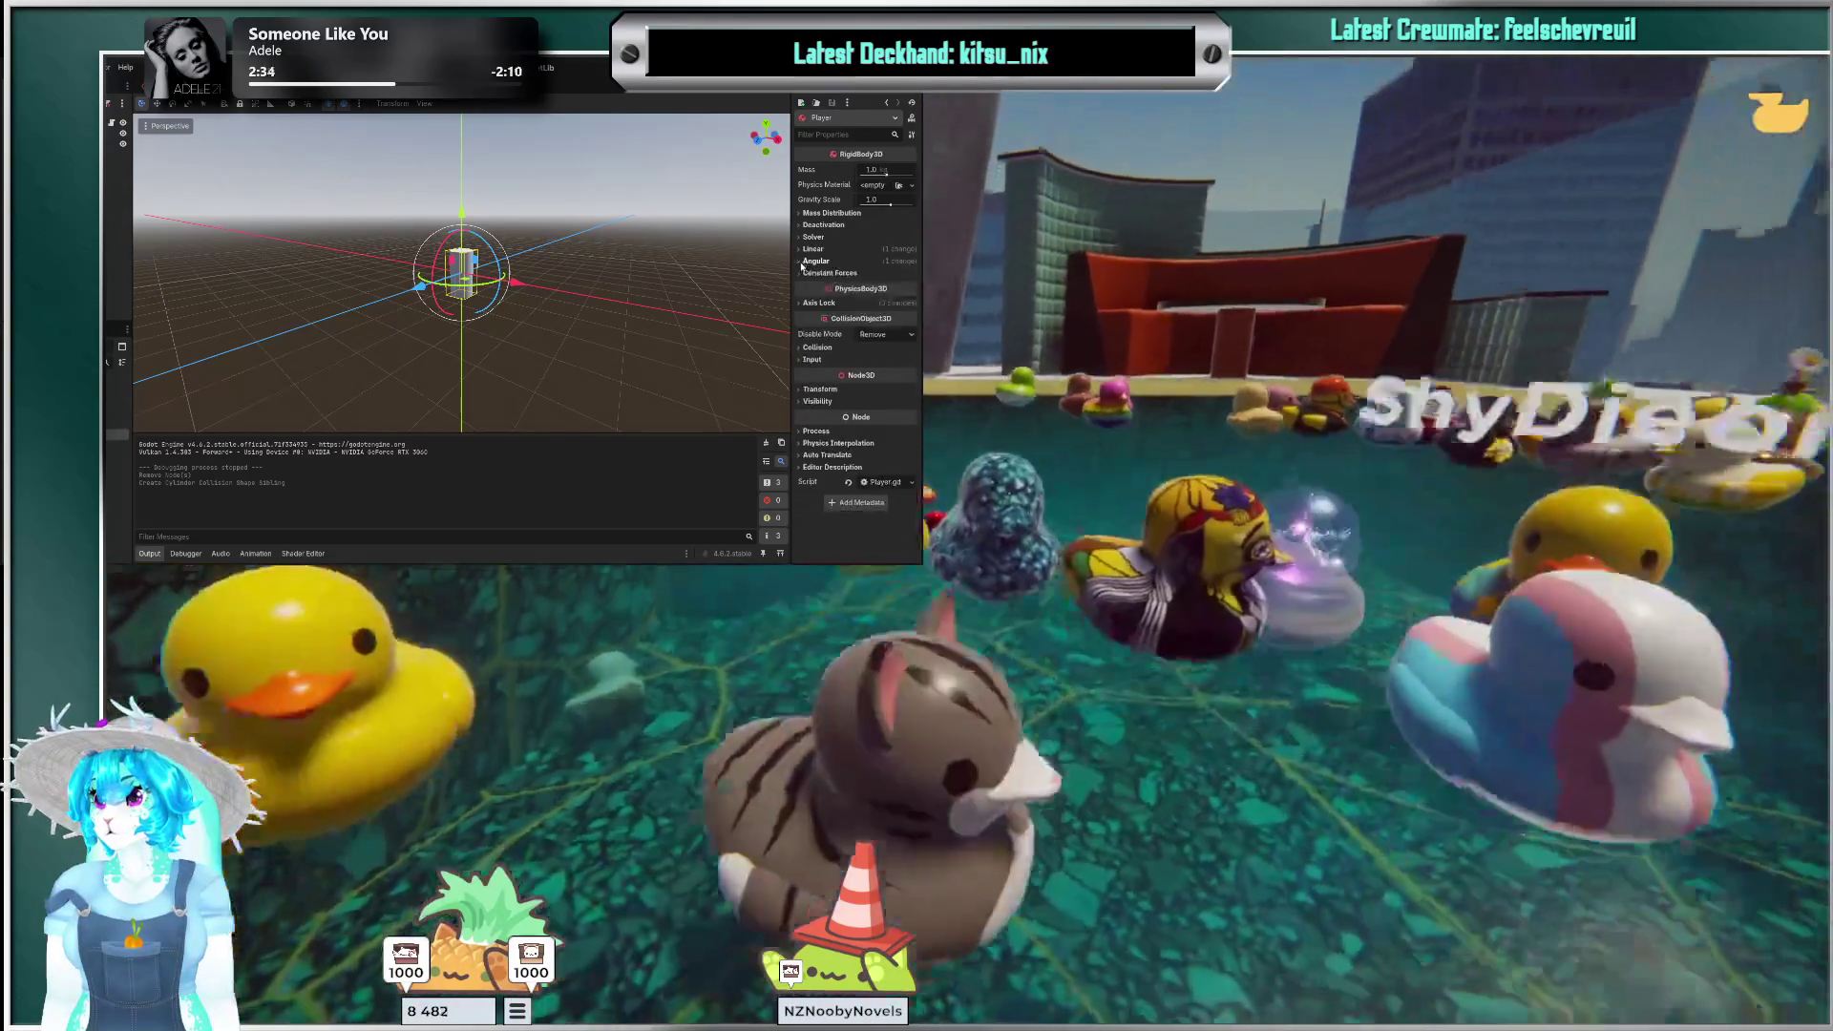
{"action": "left_click", "coordinate": [800, 304]}
{"action": "scroll", "coordinate": [838, 309], "scroll_direction": "down", "scroll_amount": 1}
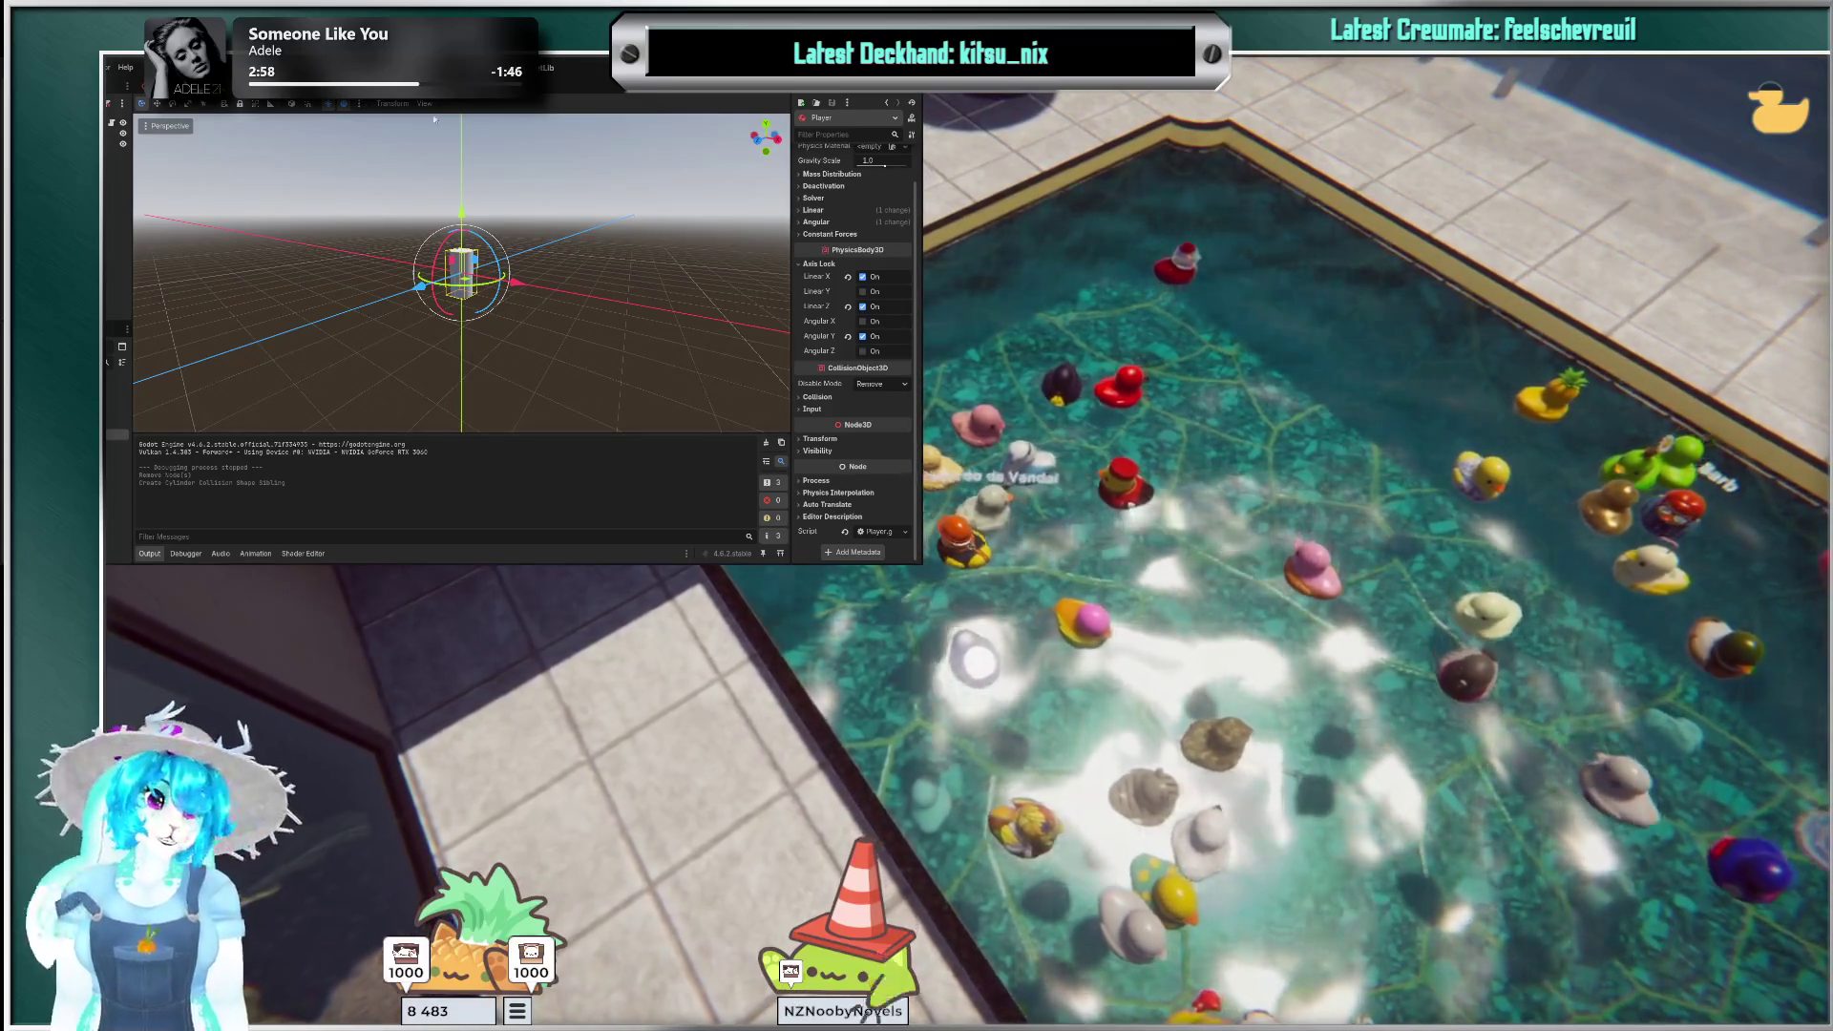
{"action": "key", "text": "ctrl+F3"}
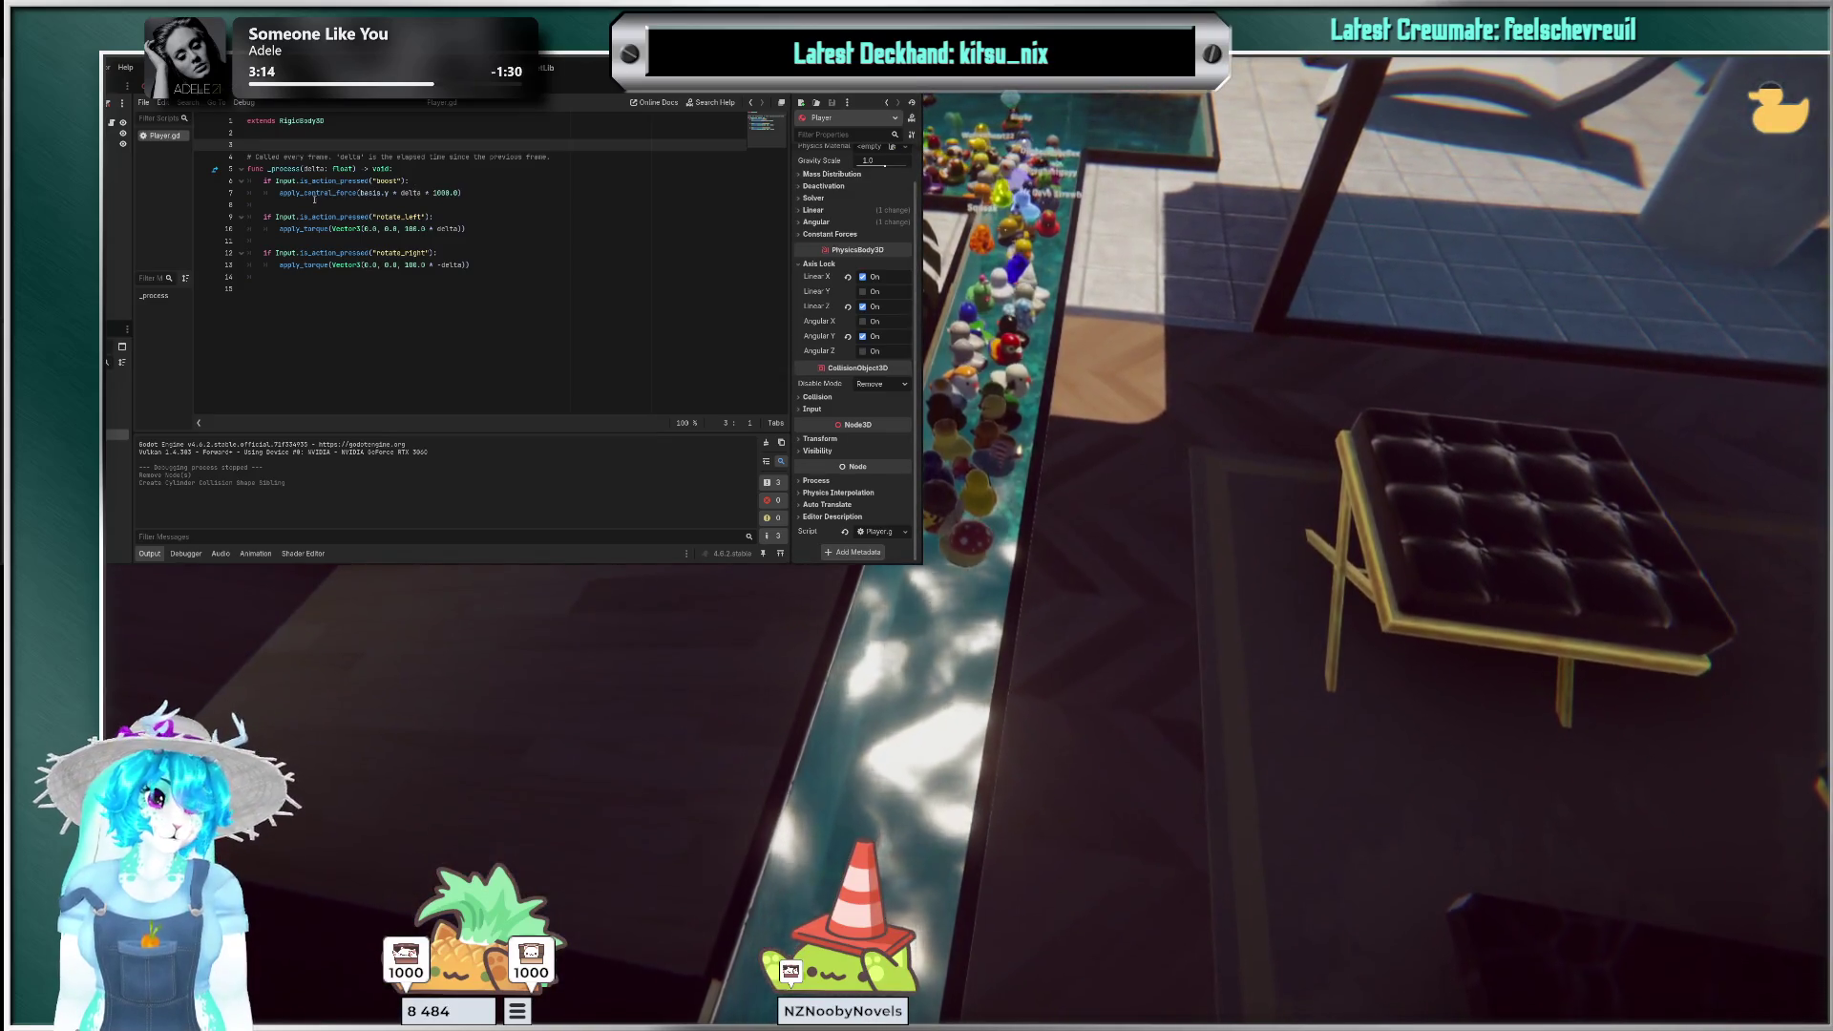
- Change the line 7 boost force from basis.y to Vector3.UP and run the game with F5
{"action": "left_click", "coordinate": [397, 194]}
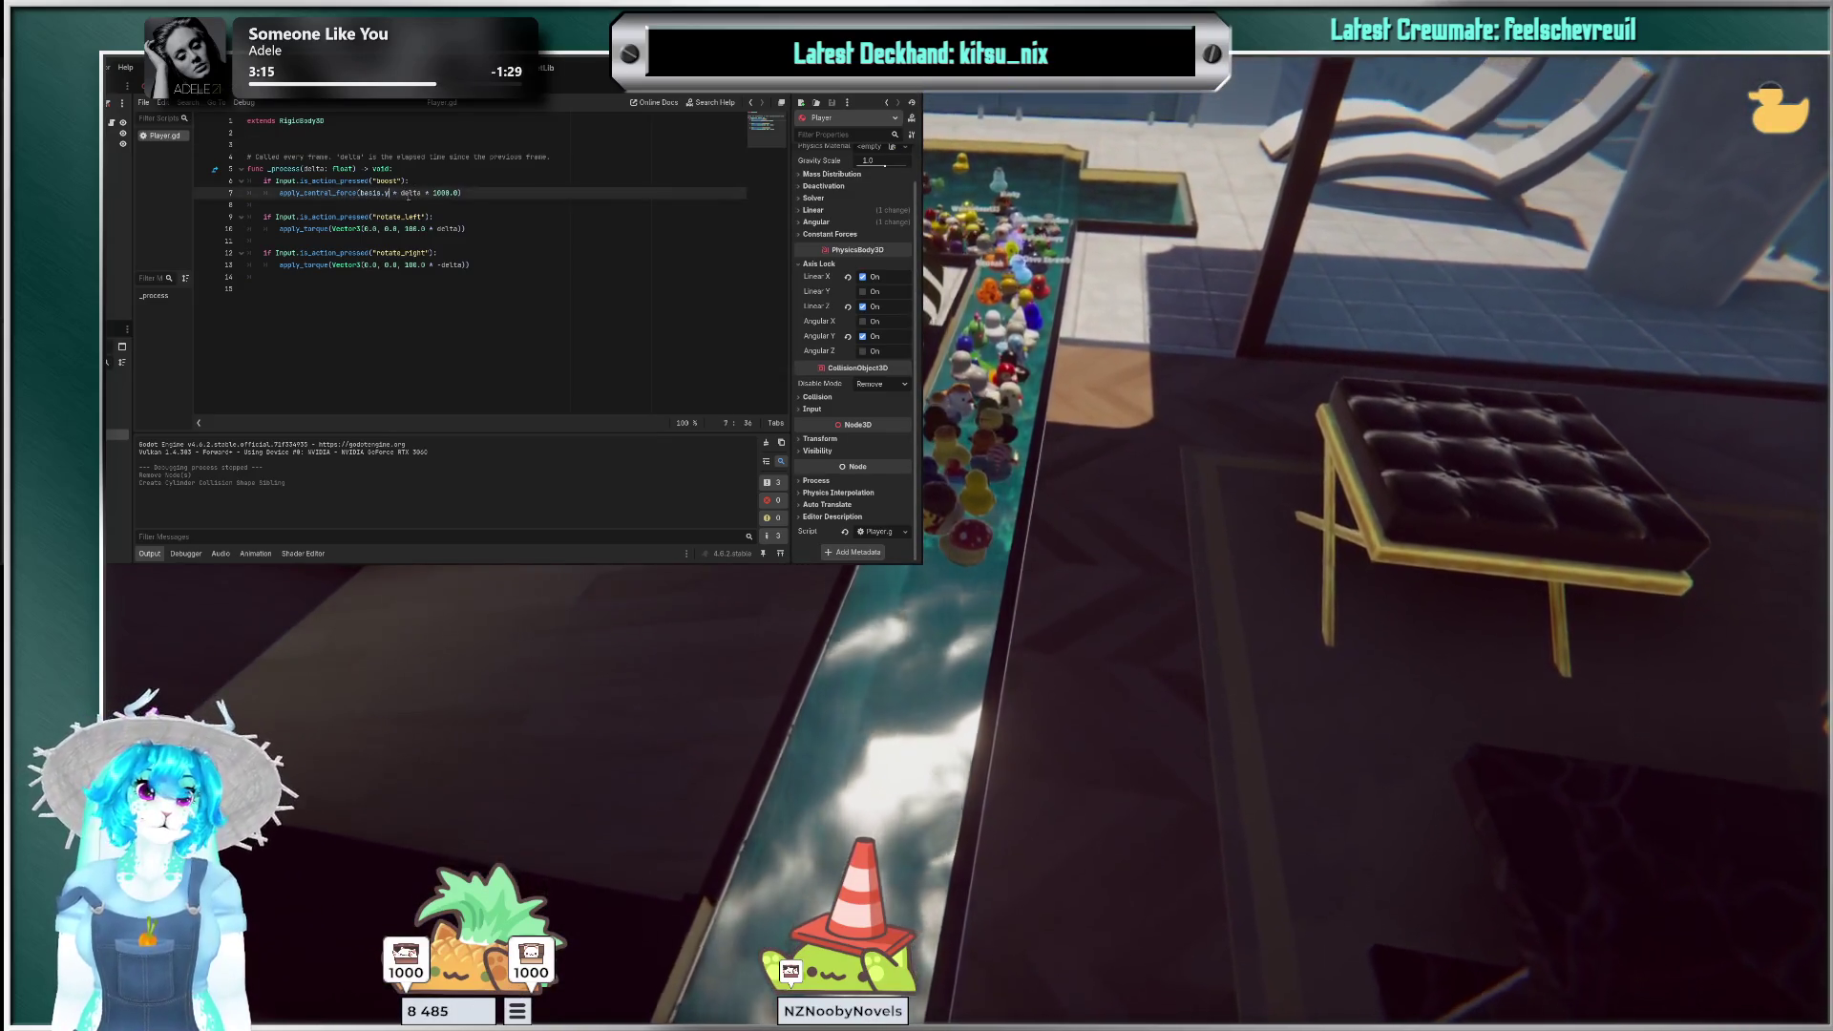
{"action": "key", "text": "shift+Left"}
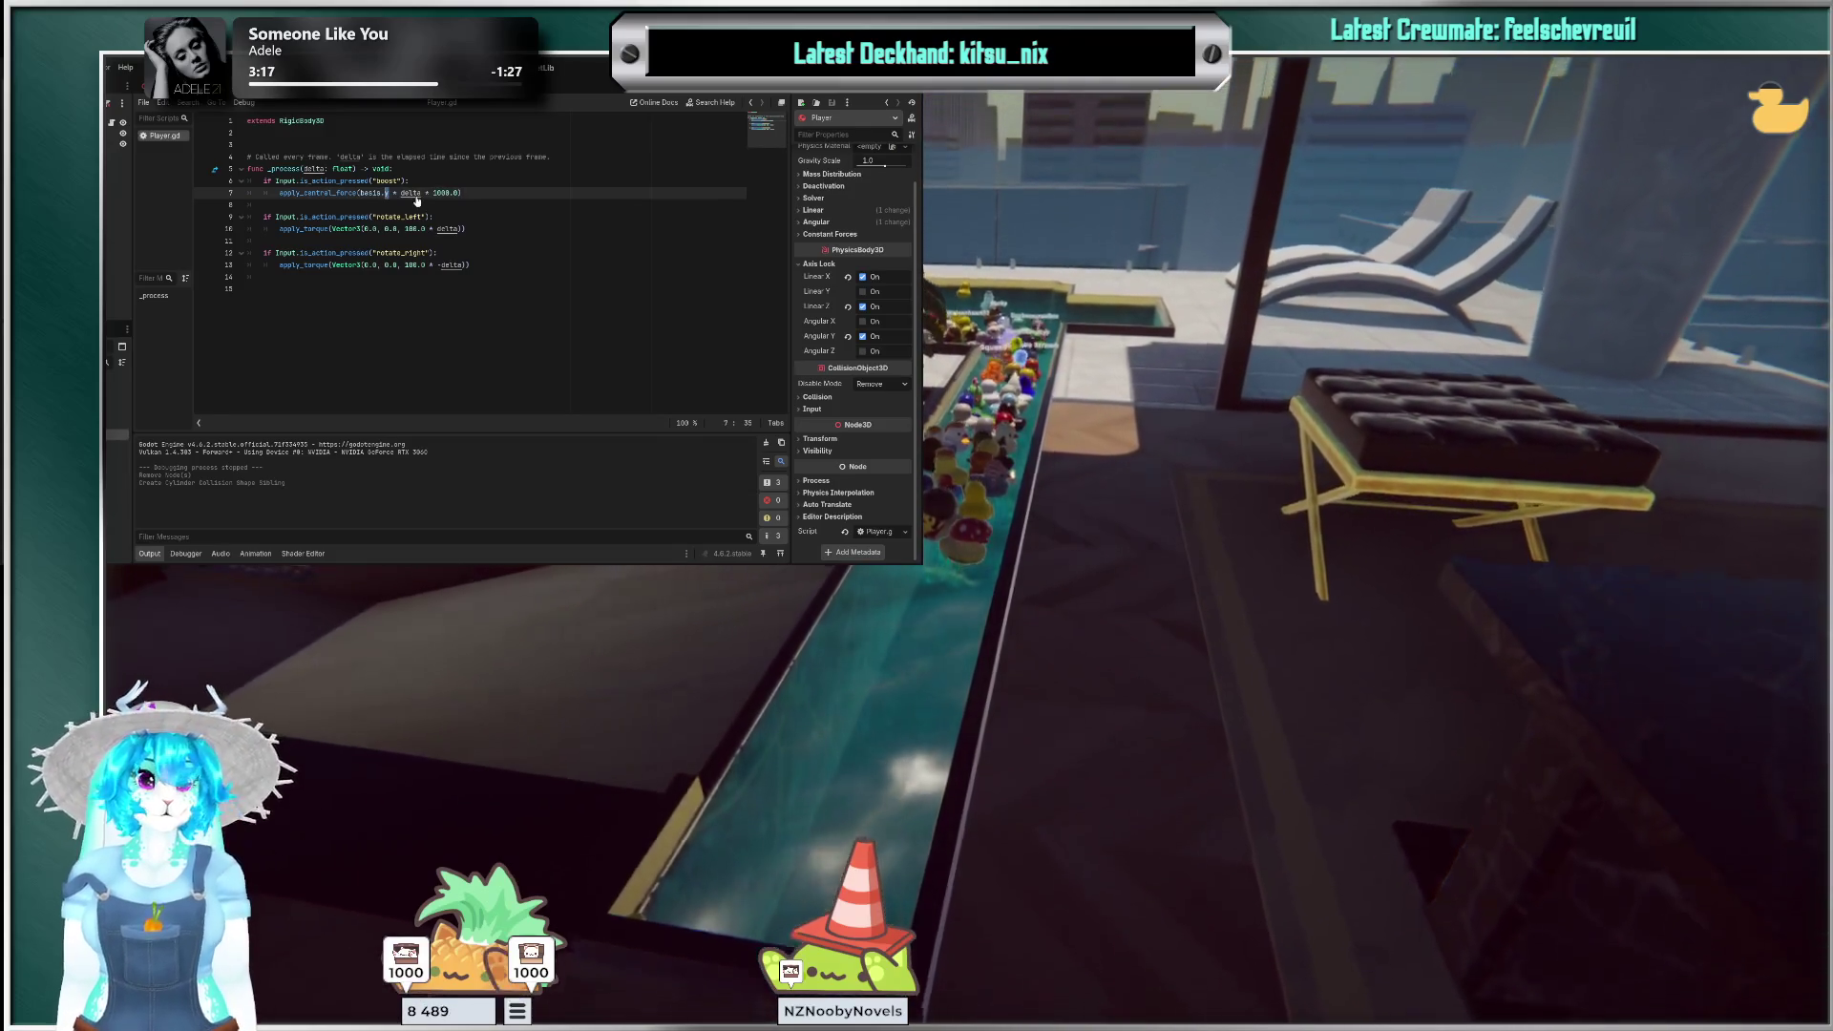
{"action": "key", "text": "BackSpace"}
{"action": "key", "text": "BackSpace"}
{"action": "key", "text": "BackSpace"}
{"action": "type", "text": "Ve"}
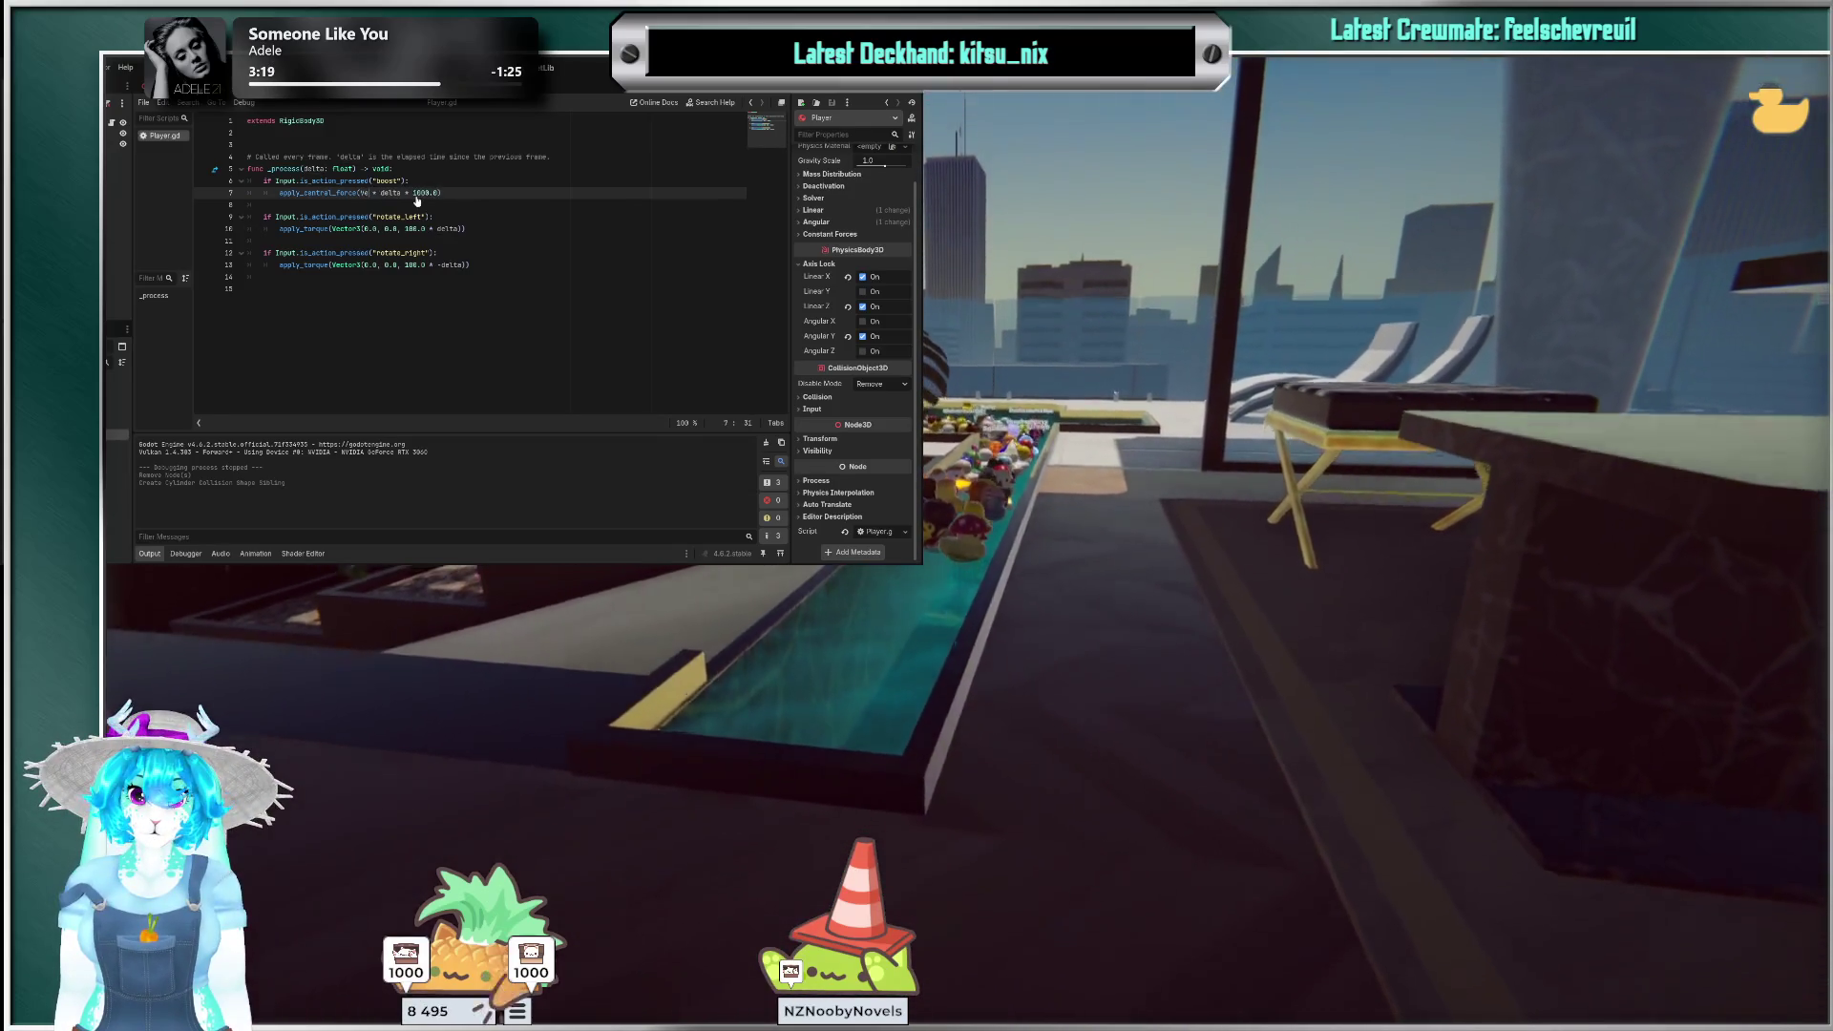
{"action": "type", "text": "ctor"}
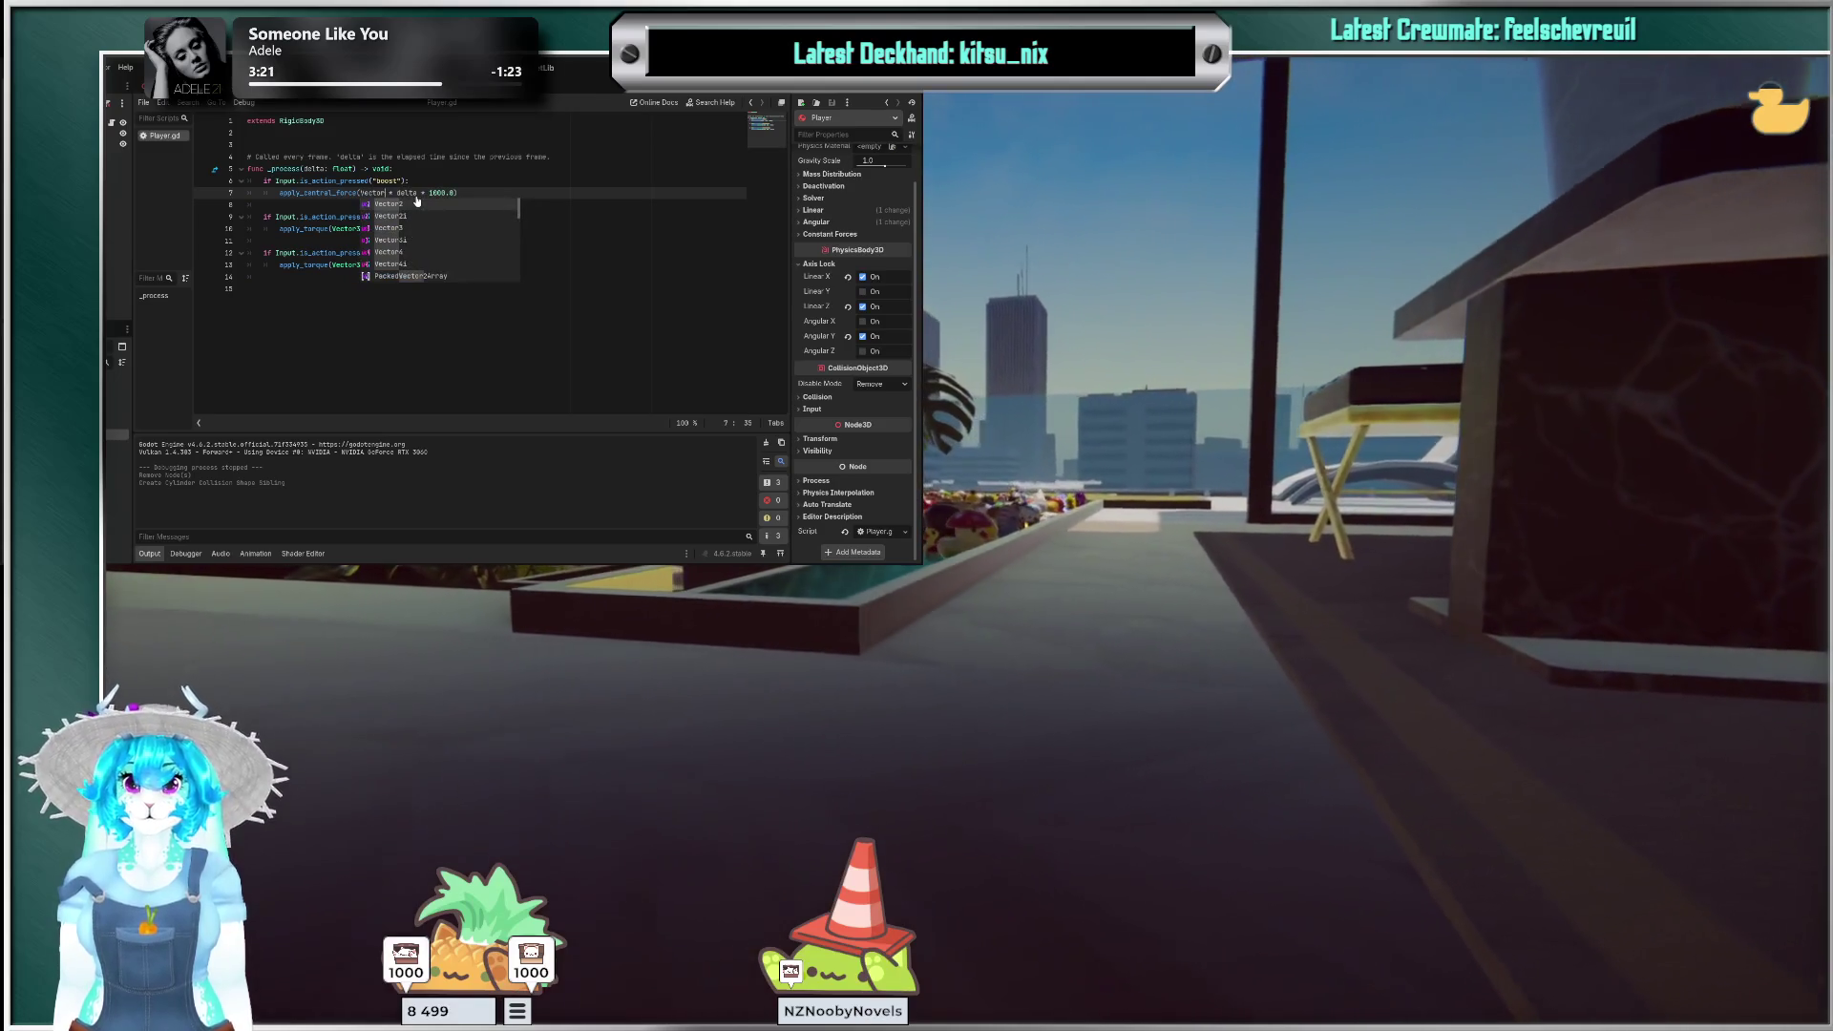
{"action": "type", "text": "3"}
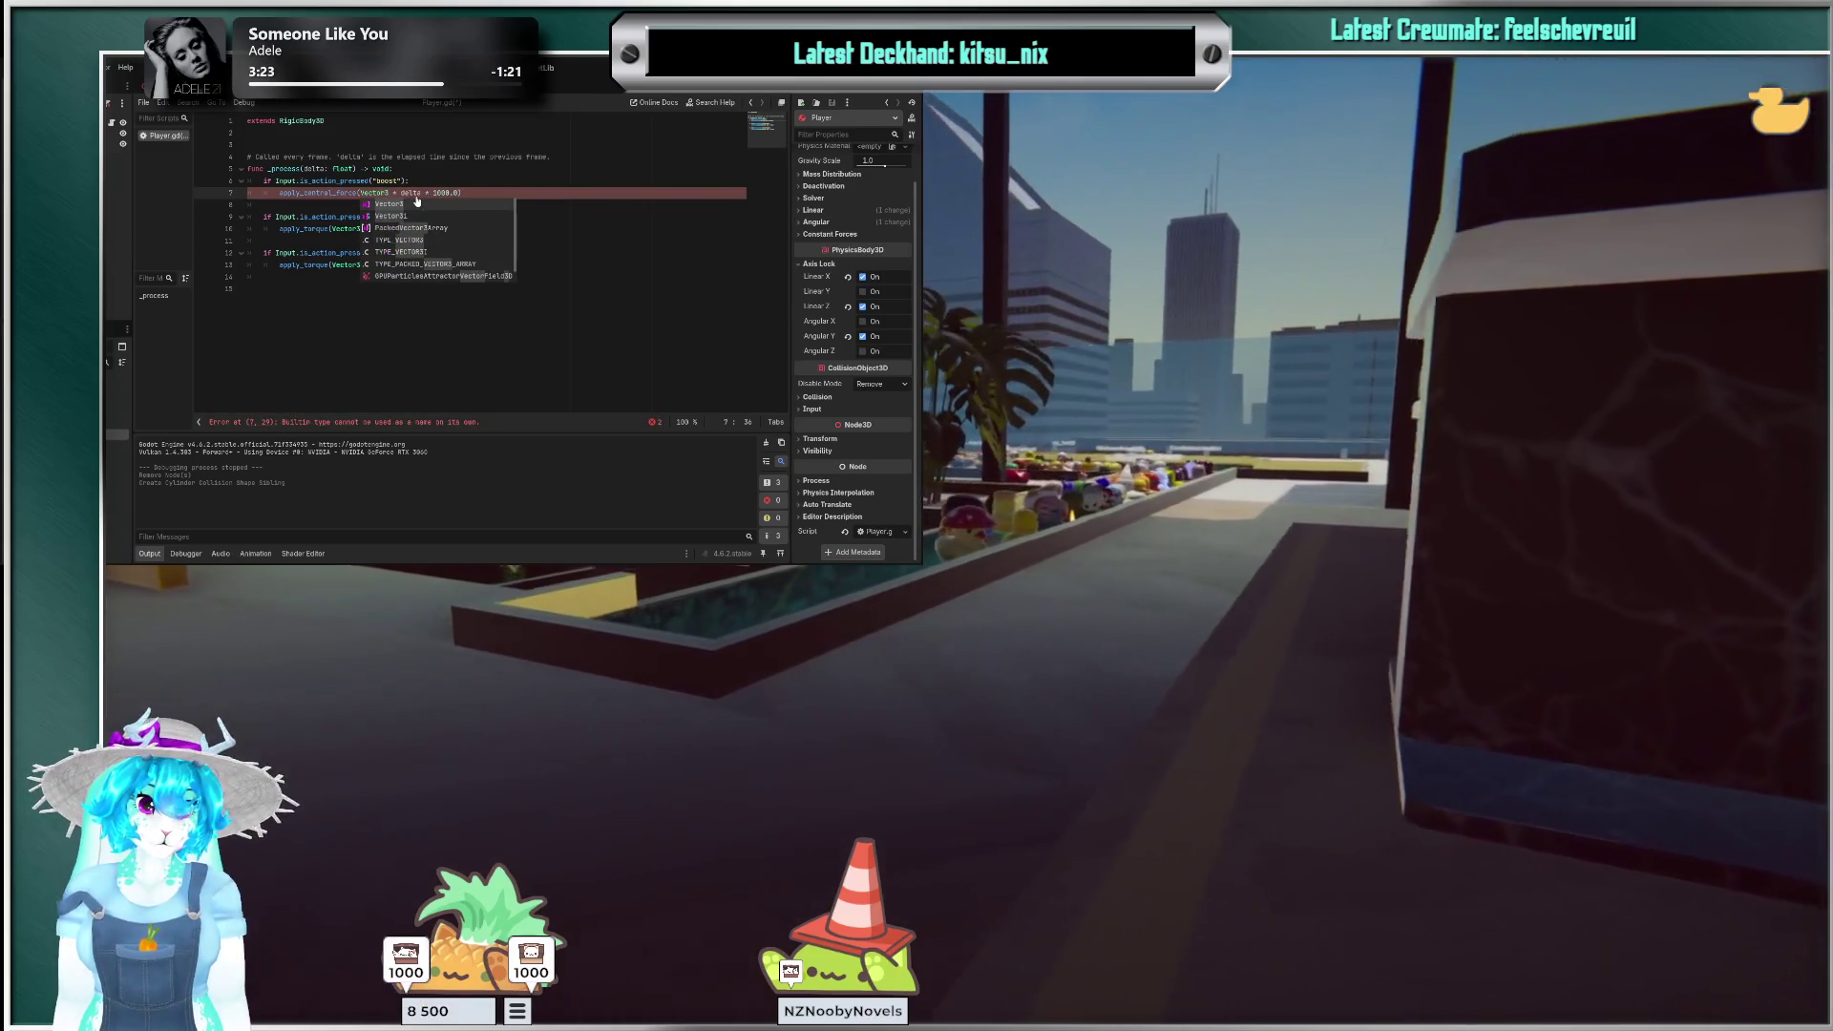
{"action": "type", "text": ".UP"}
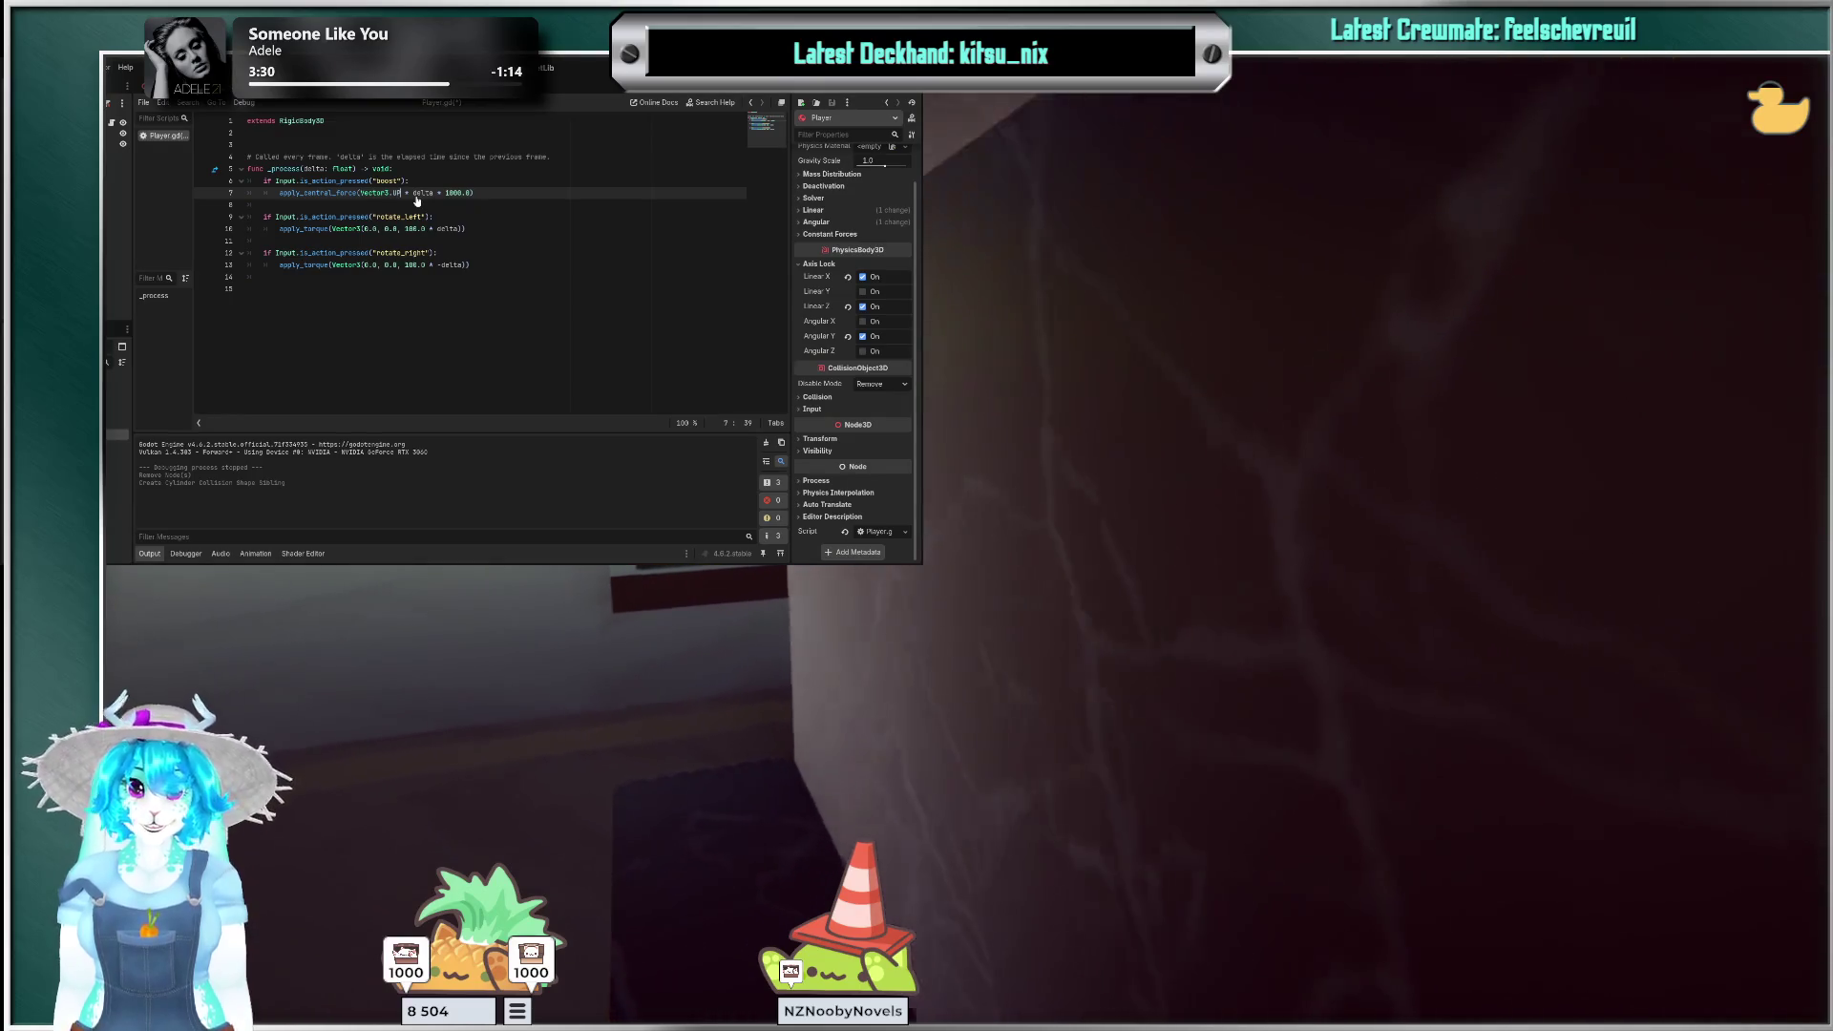
{"action": "key", "text": "Return"}
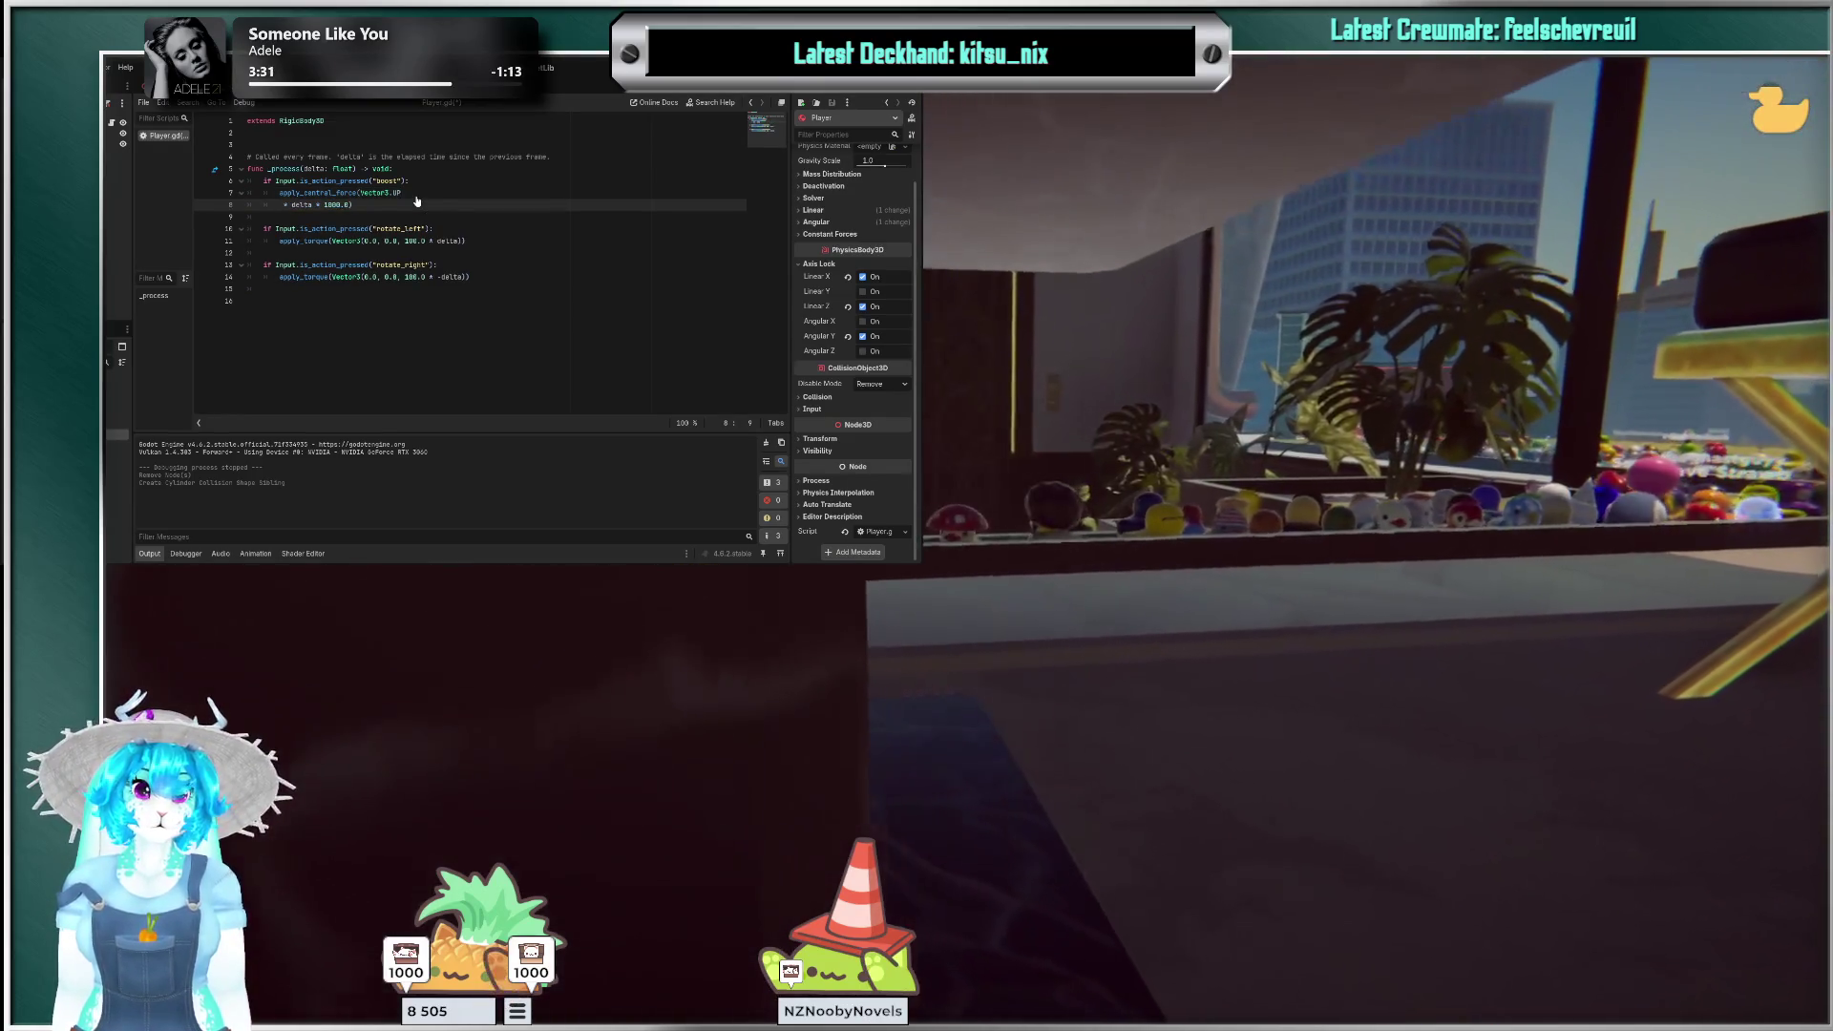
{"action": "key", "text": "BackSpace"}
{"action": "key", "text": "BackSpace"}
{"action": "key", "text": "BackSpace"}
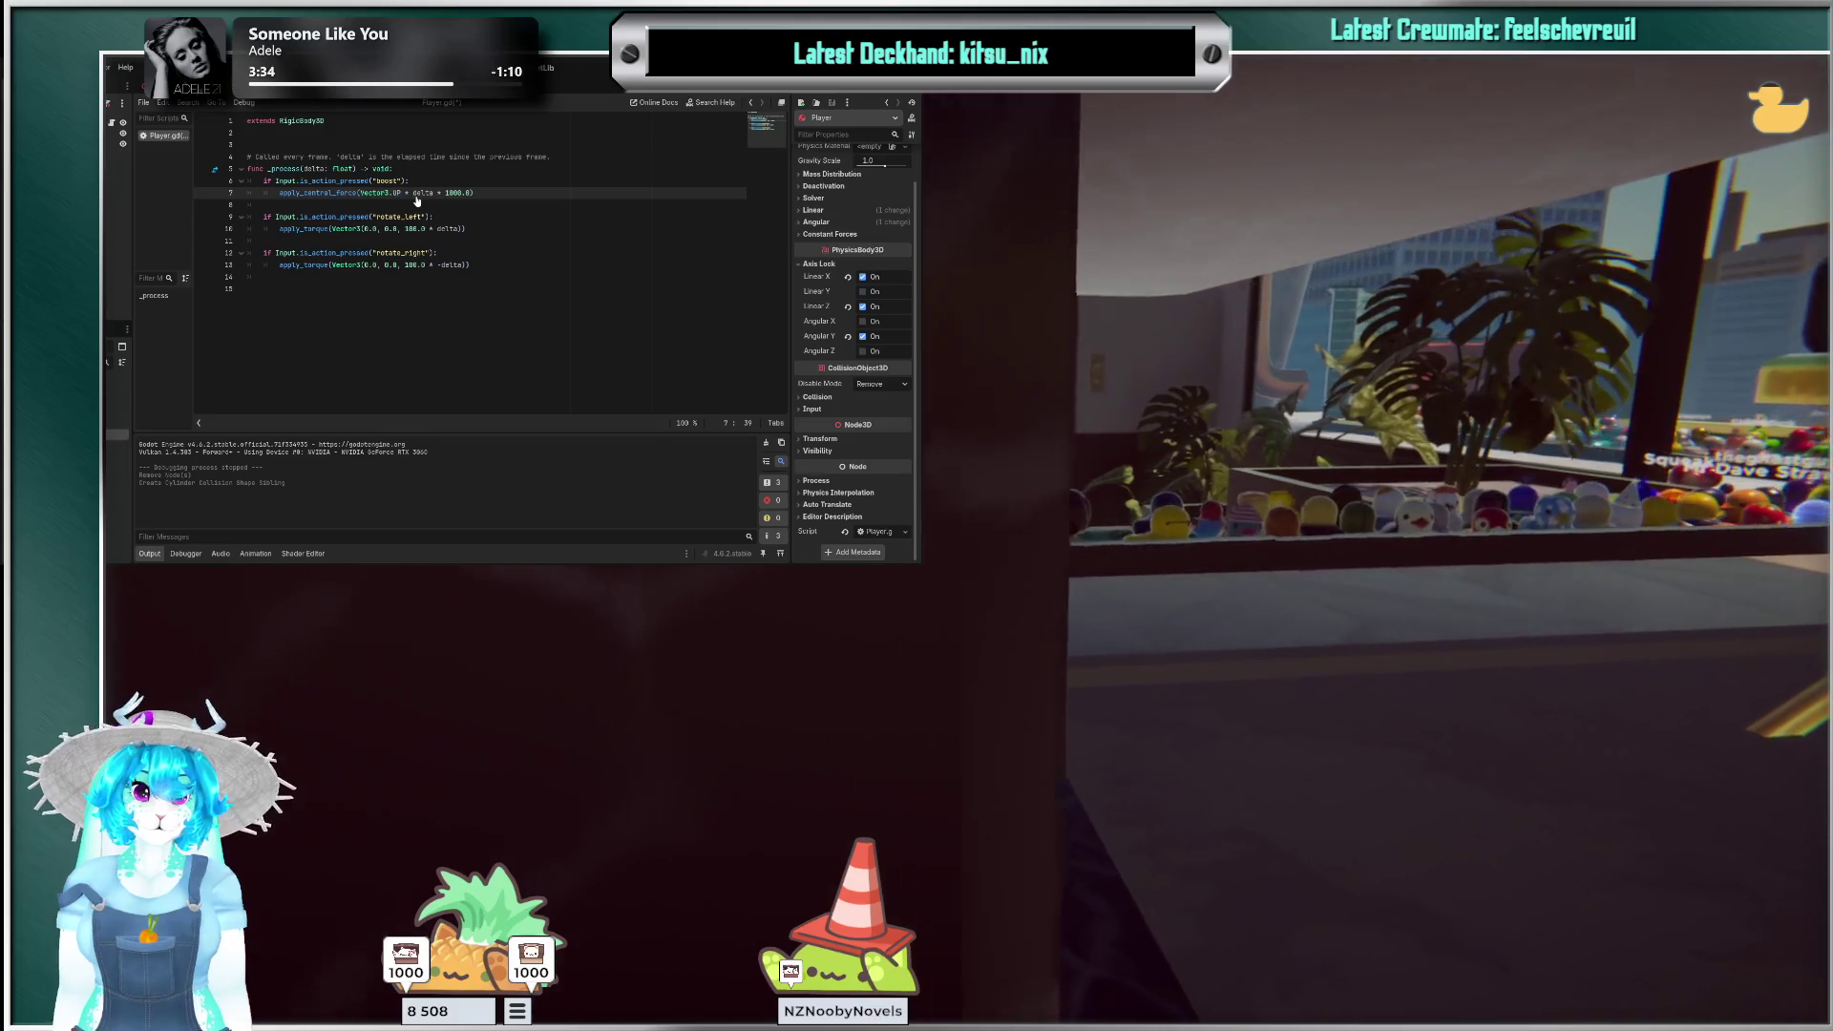
{"action": "key", "text": "End"}
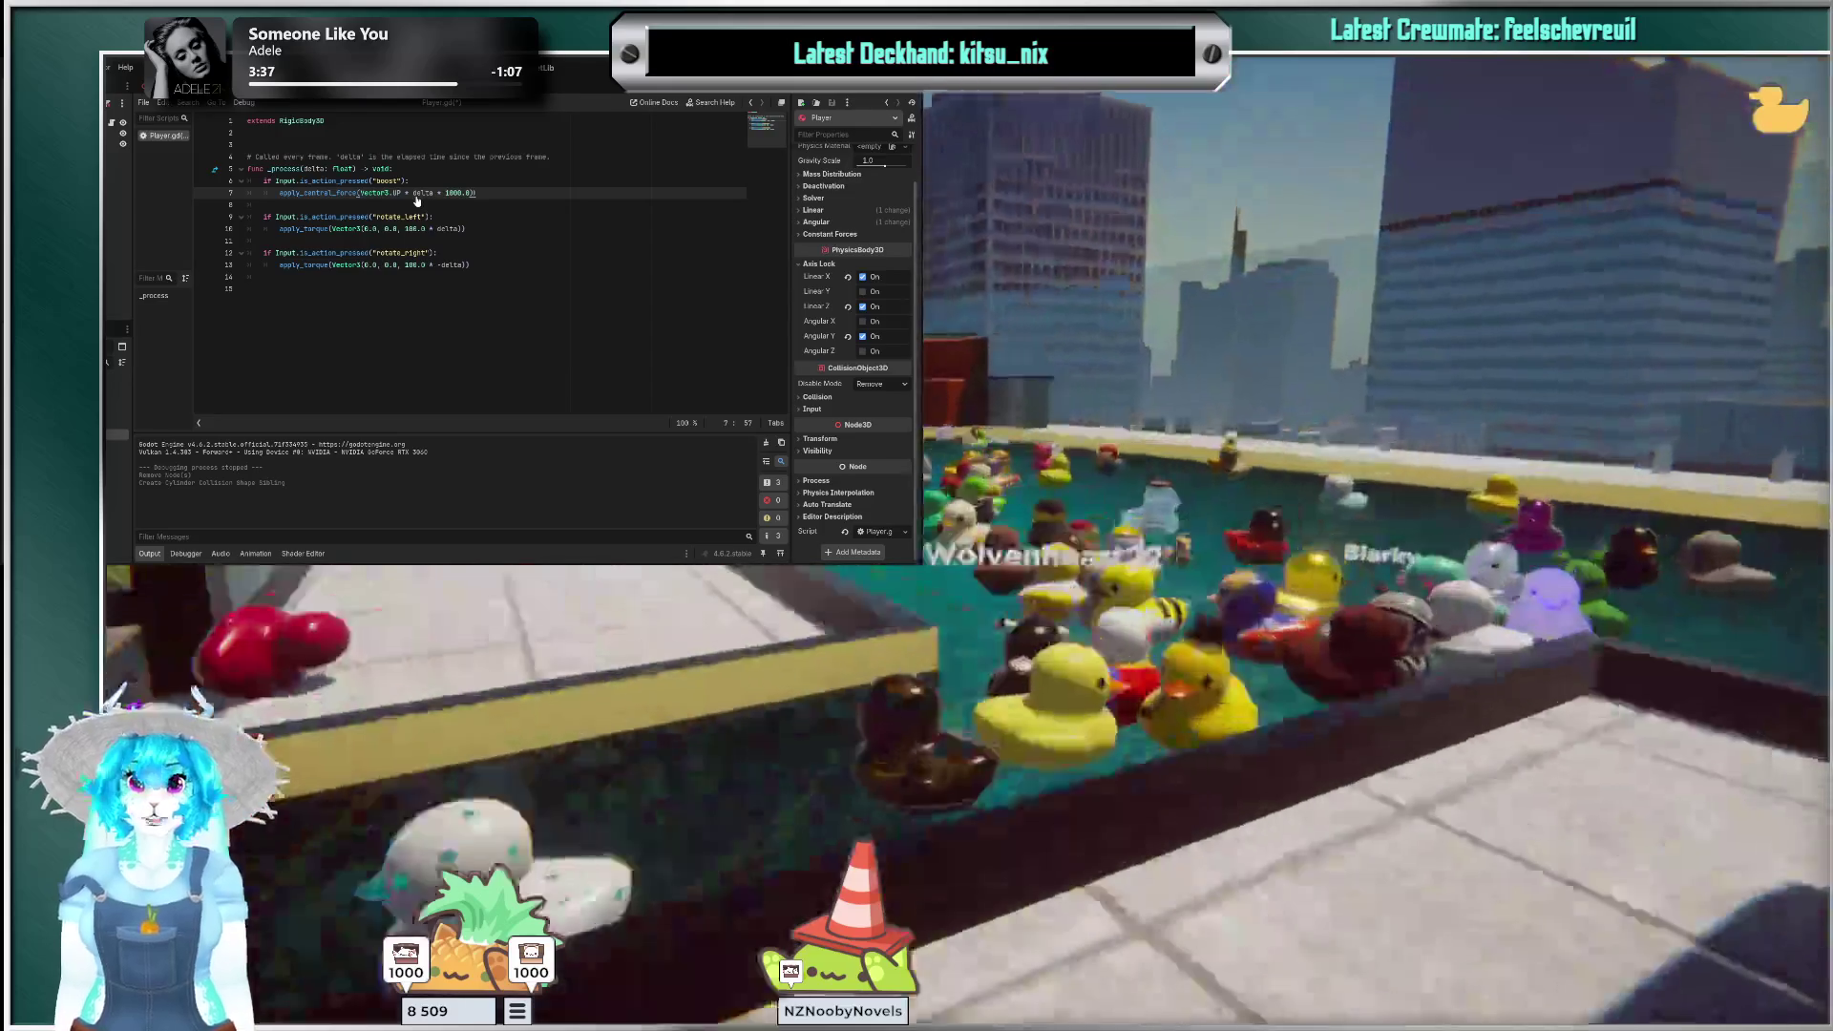
{"action": "left_click", "coordinate": [528, 207]}
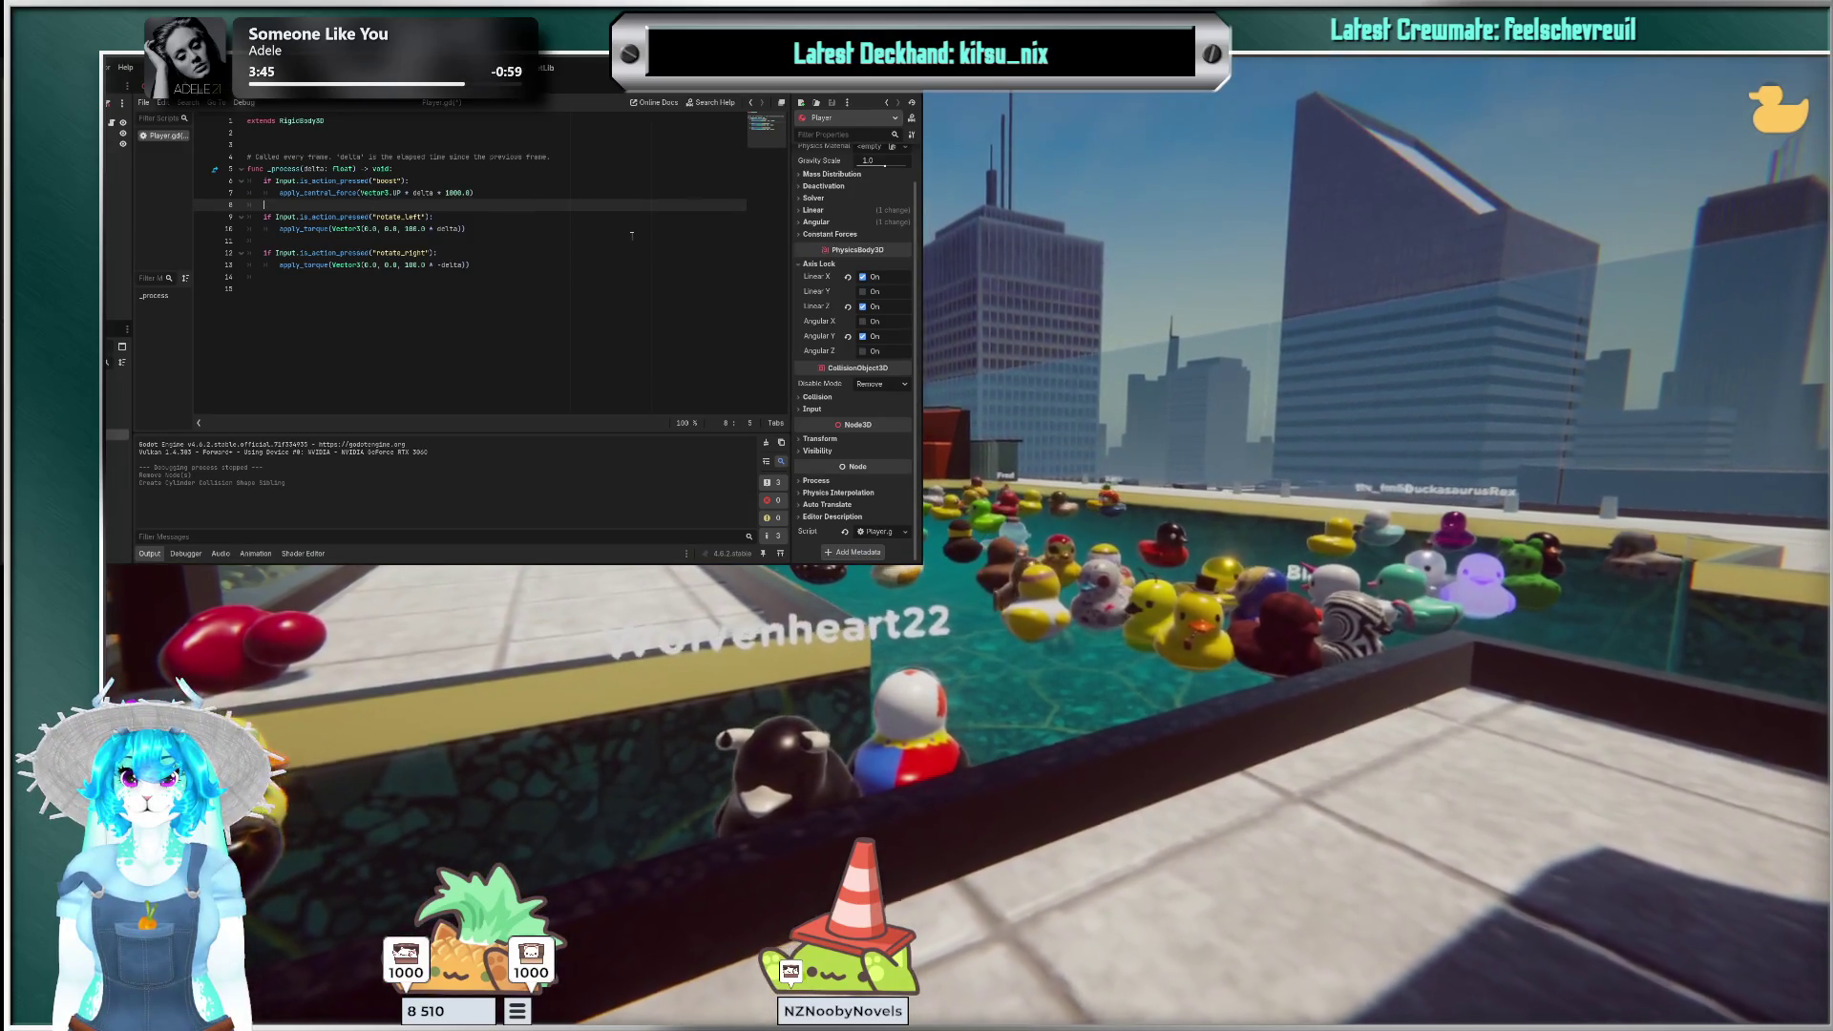
{"action": "key", "text": "F5"}
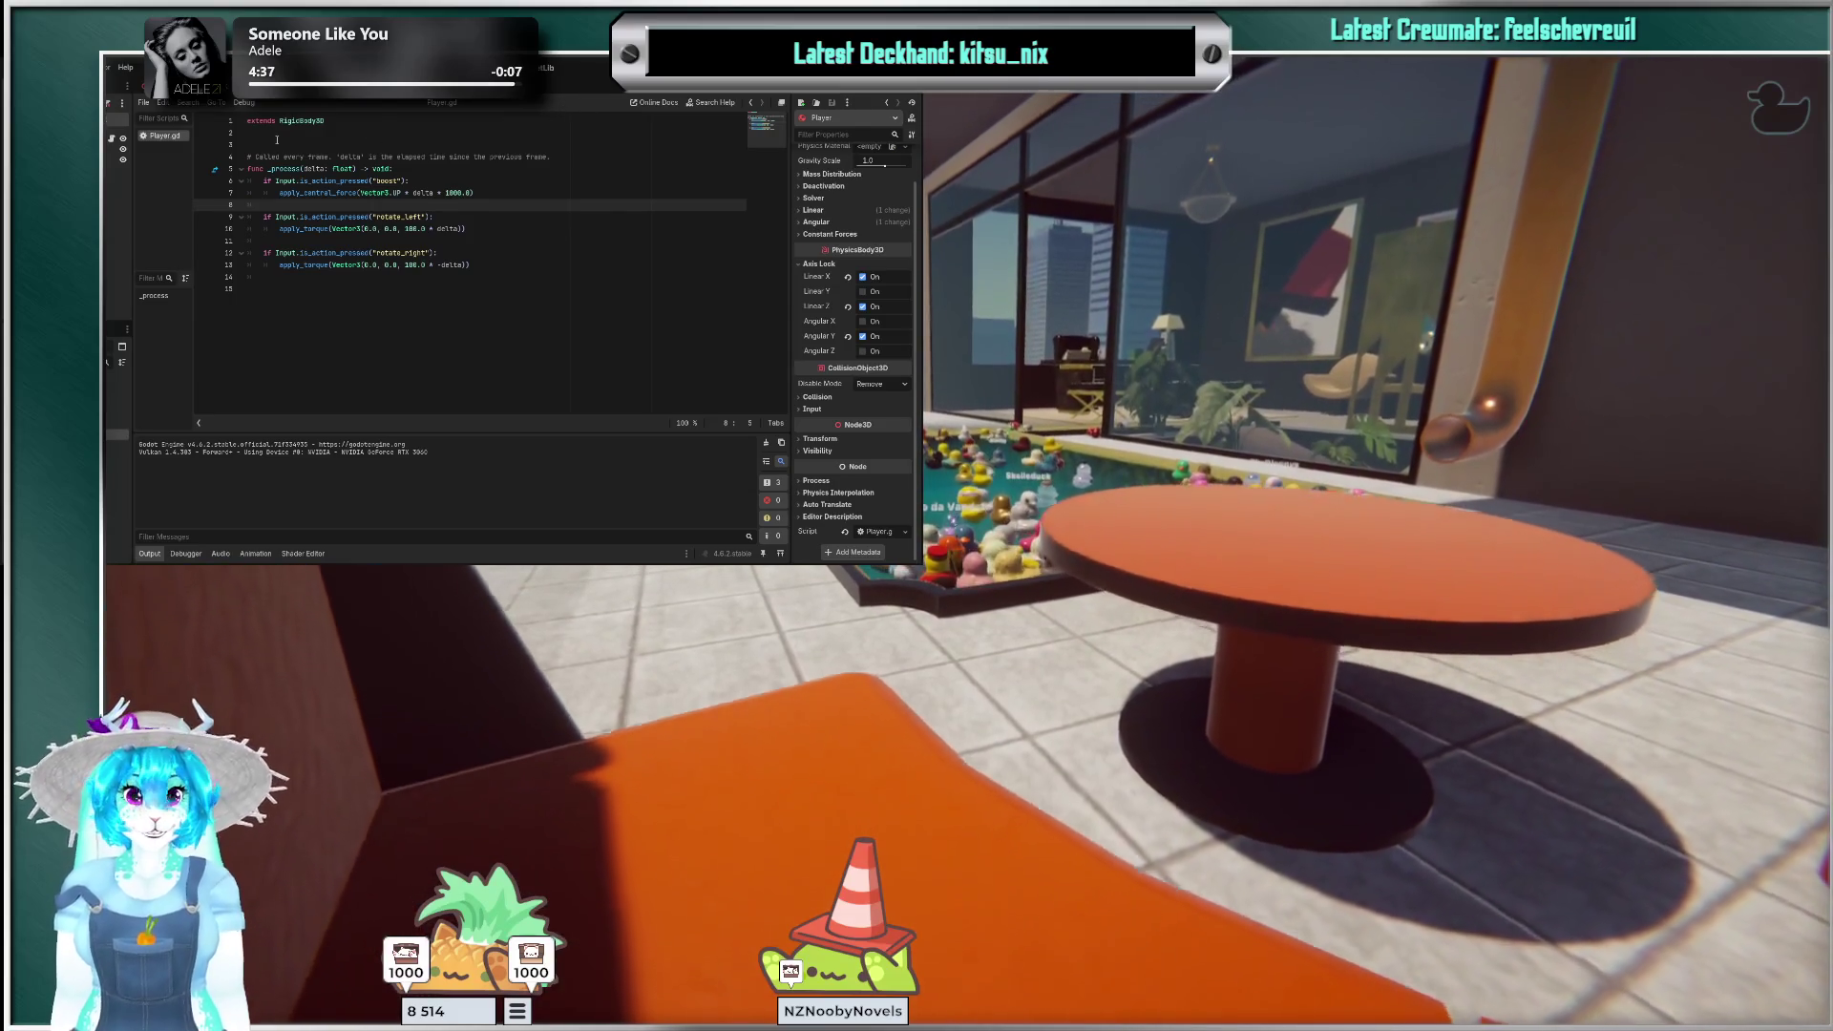
- Rewrite the boost as apply_central_force(basis.y*delta*1000.0), save Player.gd, and clear the output log
{"action": "left_click_drag", "start_coordinate": [280, 192], "coordinate": [526, 189]}
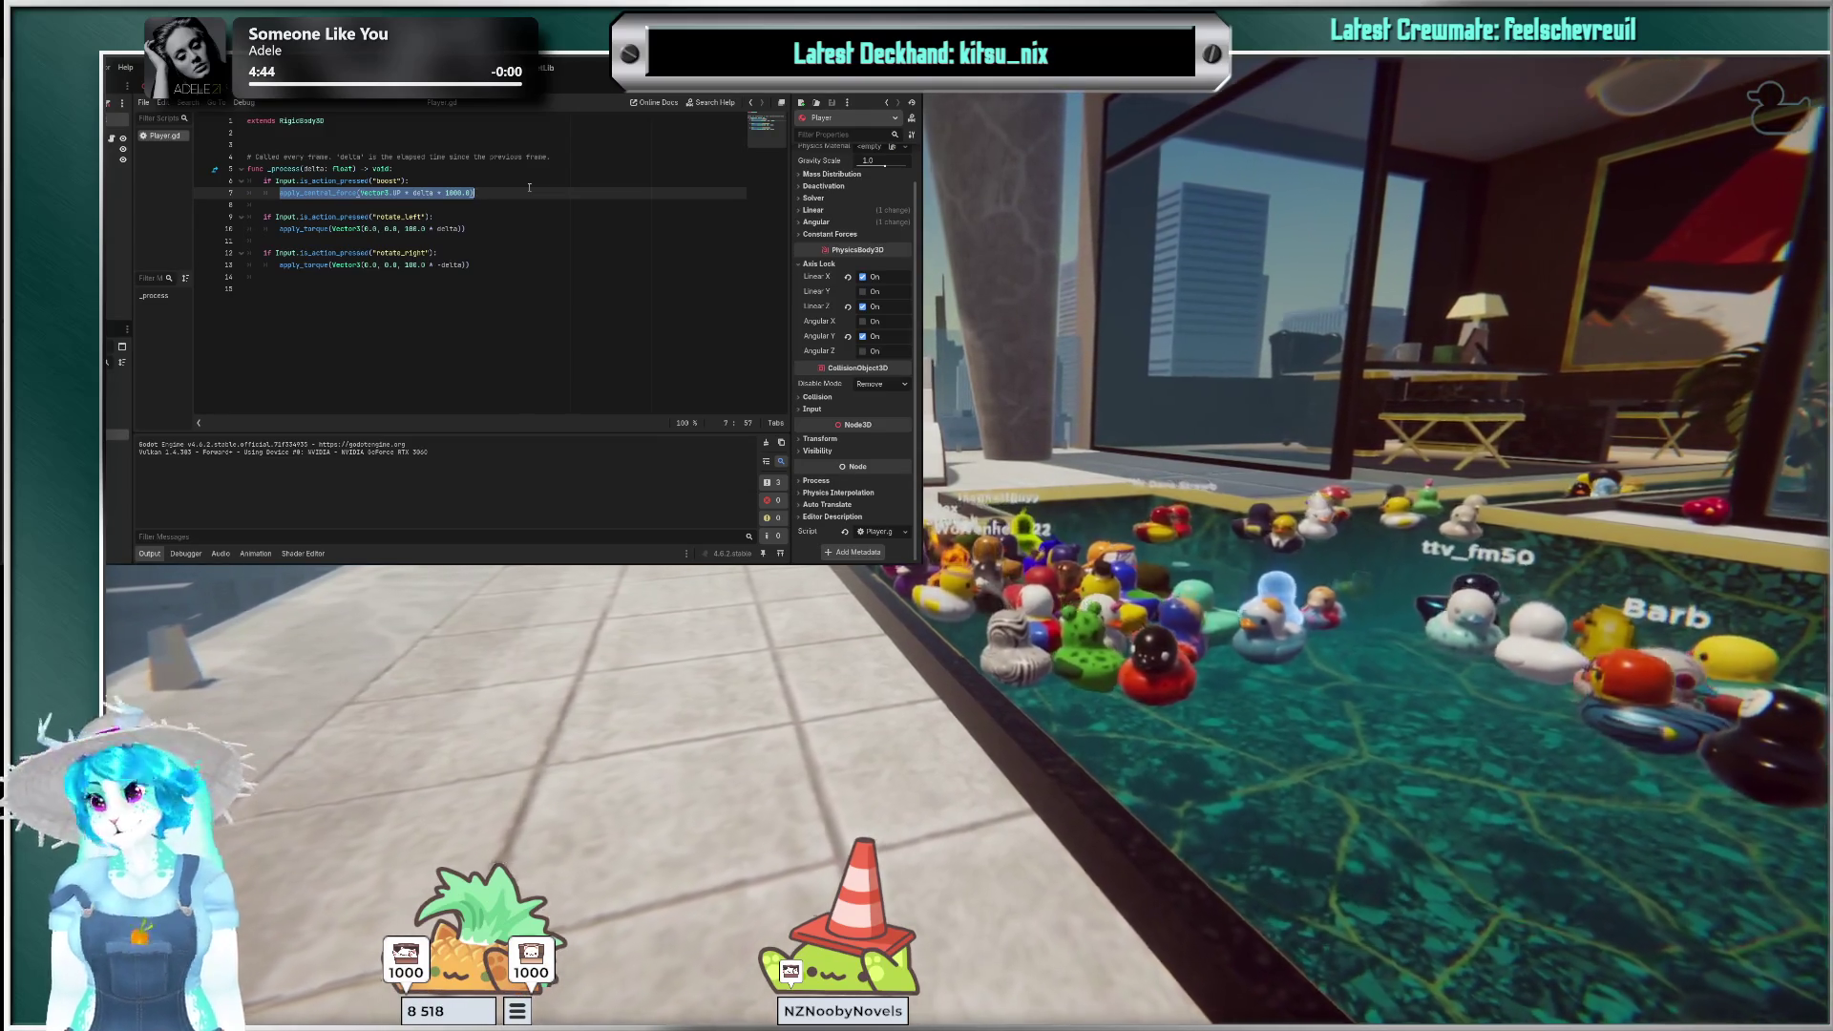
{"action": "type", "text": "apply"}
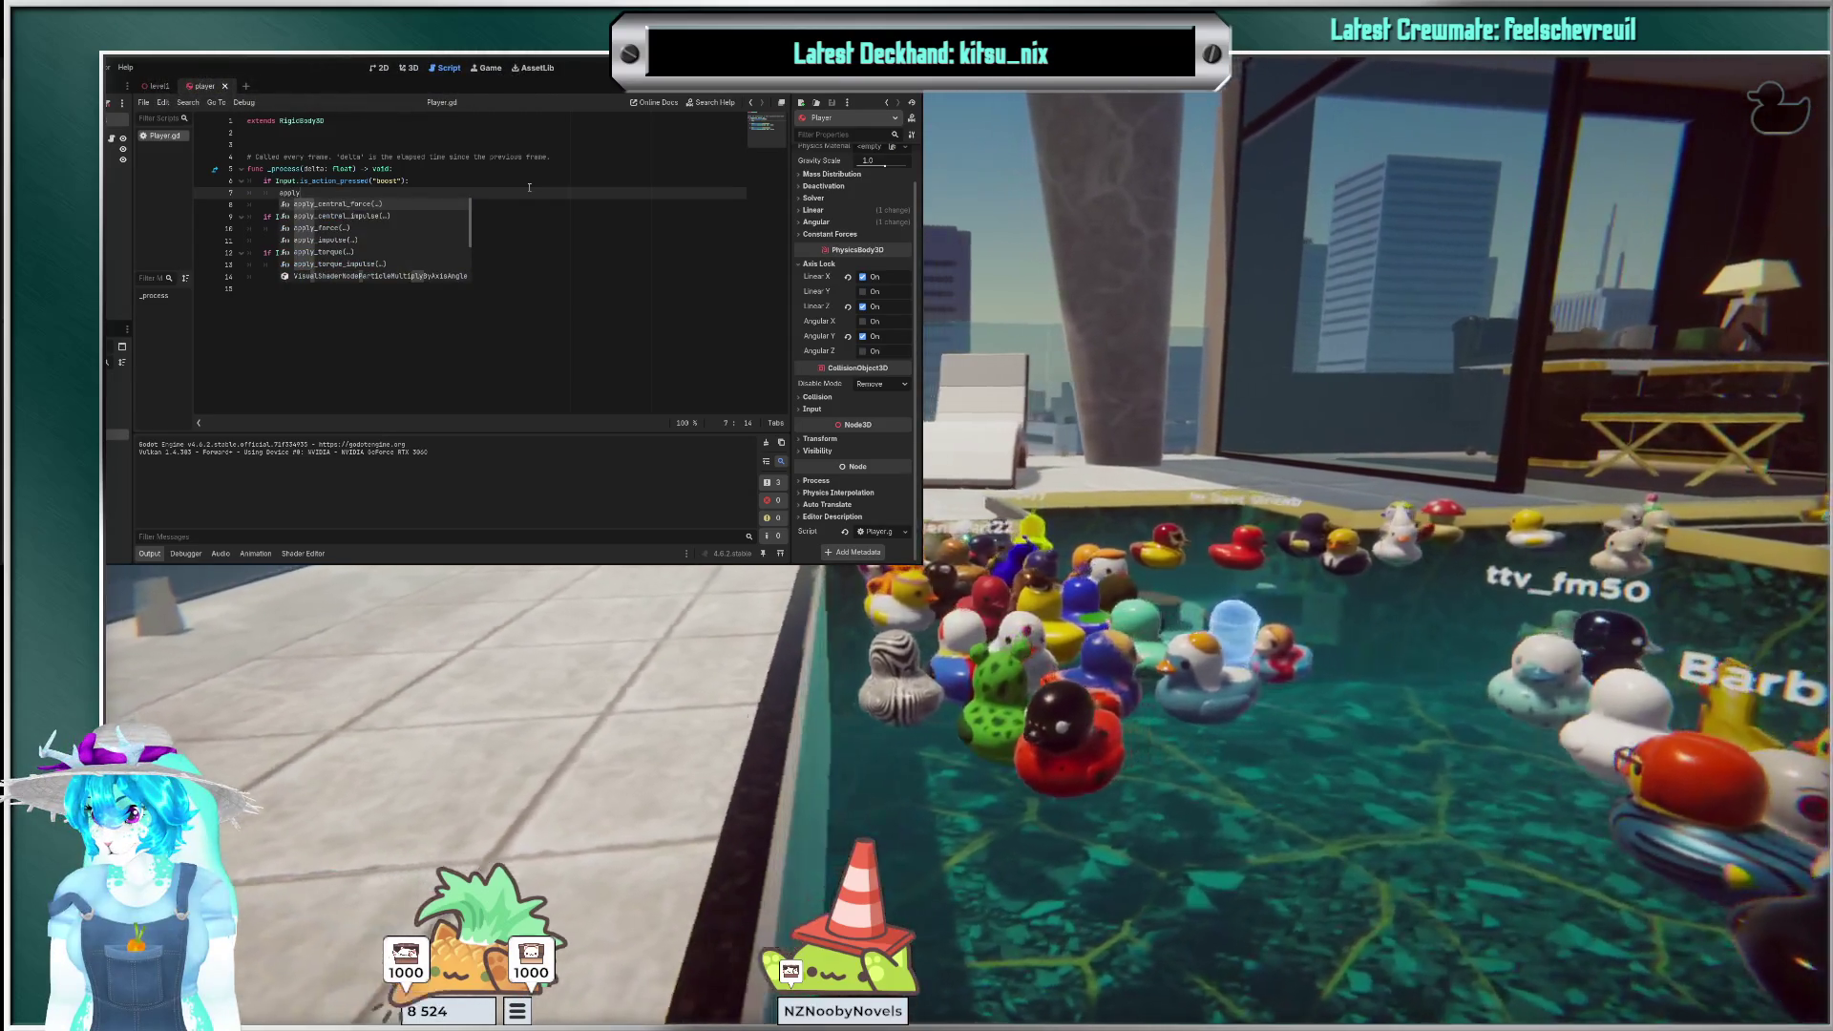
{"action": "type", "text": "_centra"}
{"action": "key", "text": "Return"}
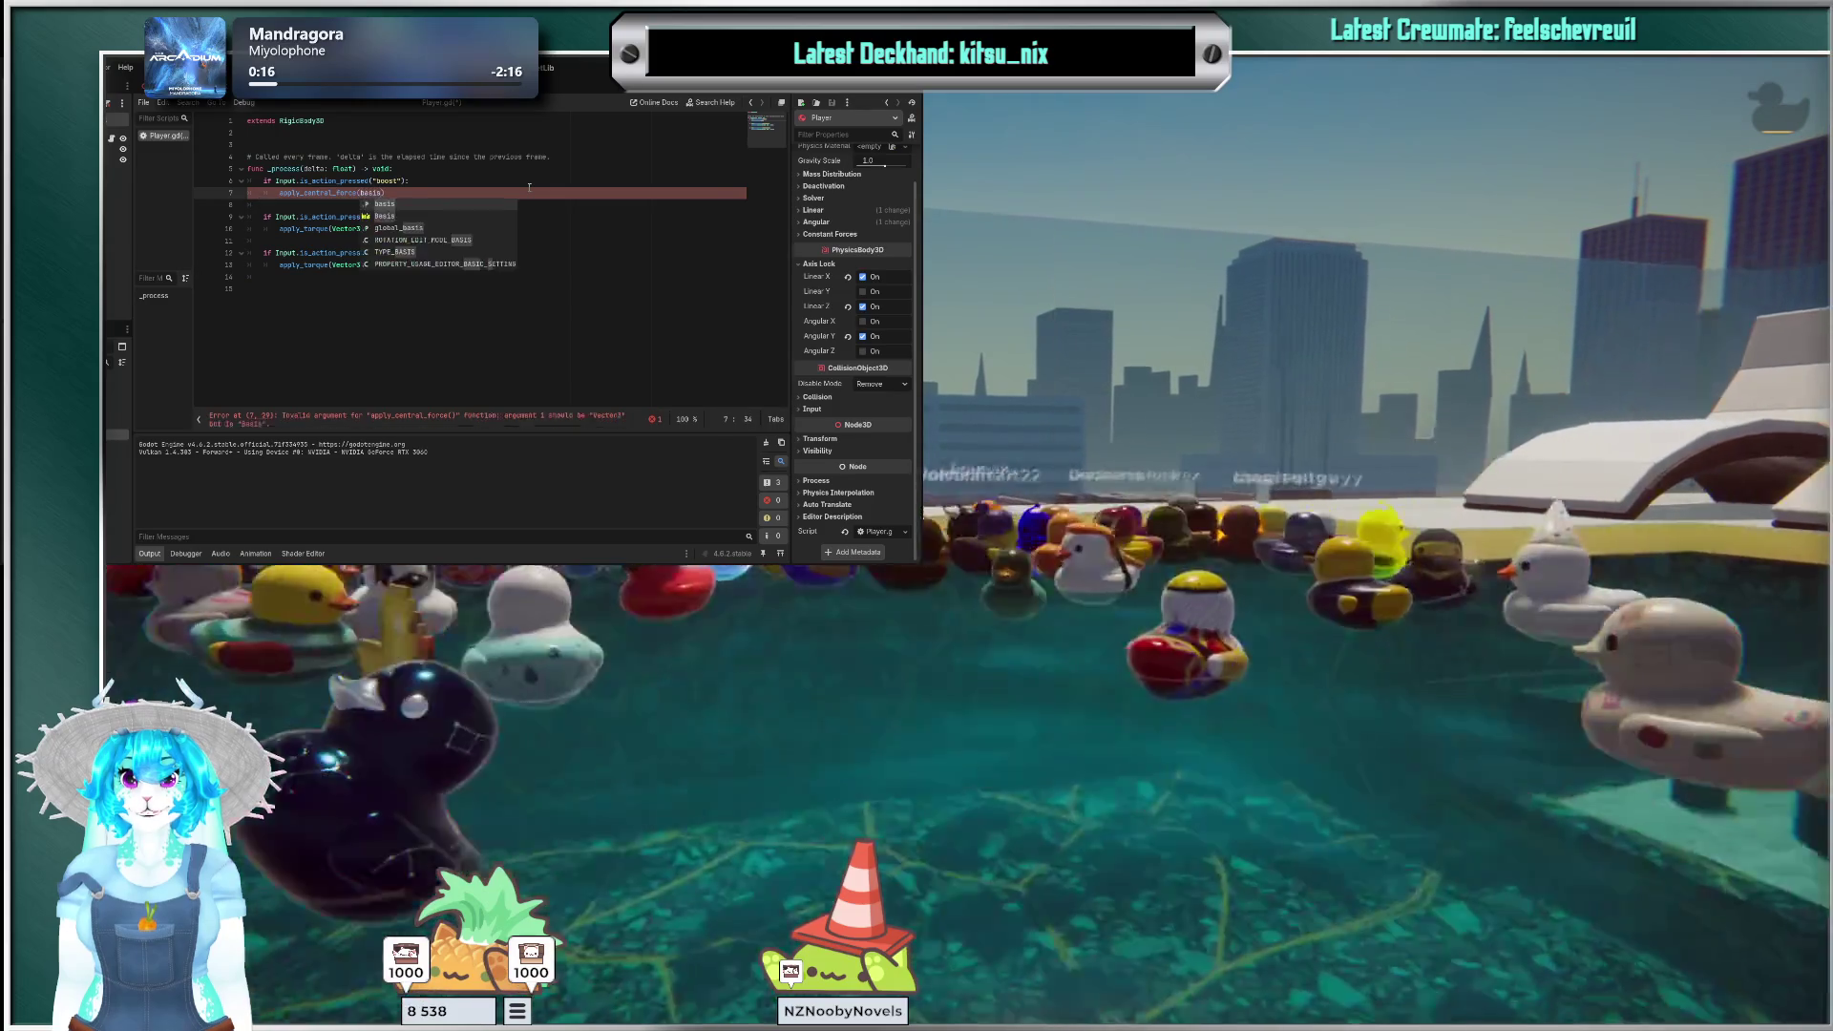
{"action": "type", "text": ".y"}
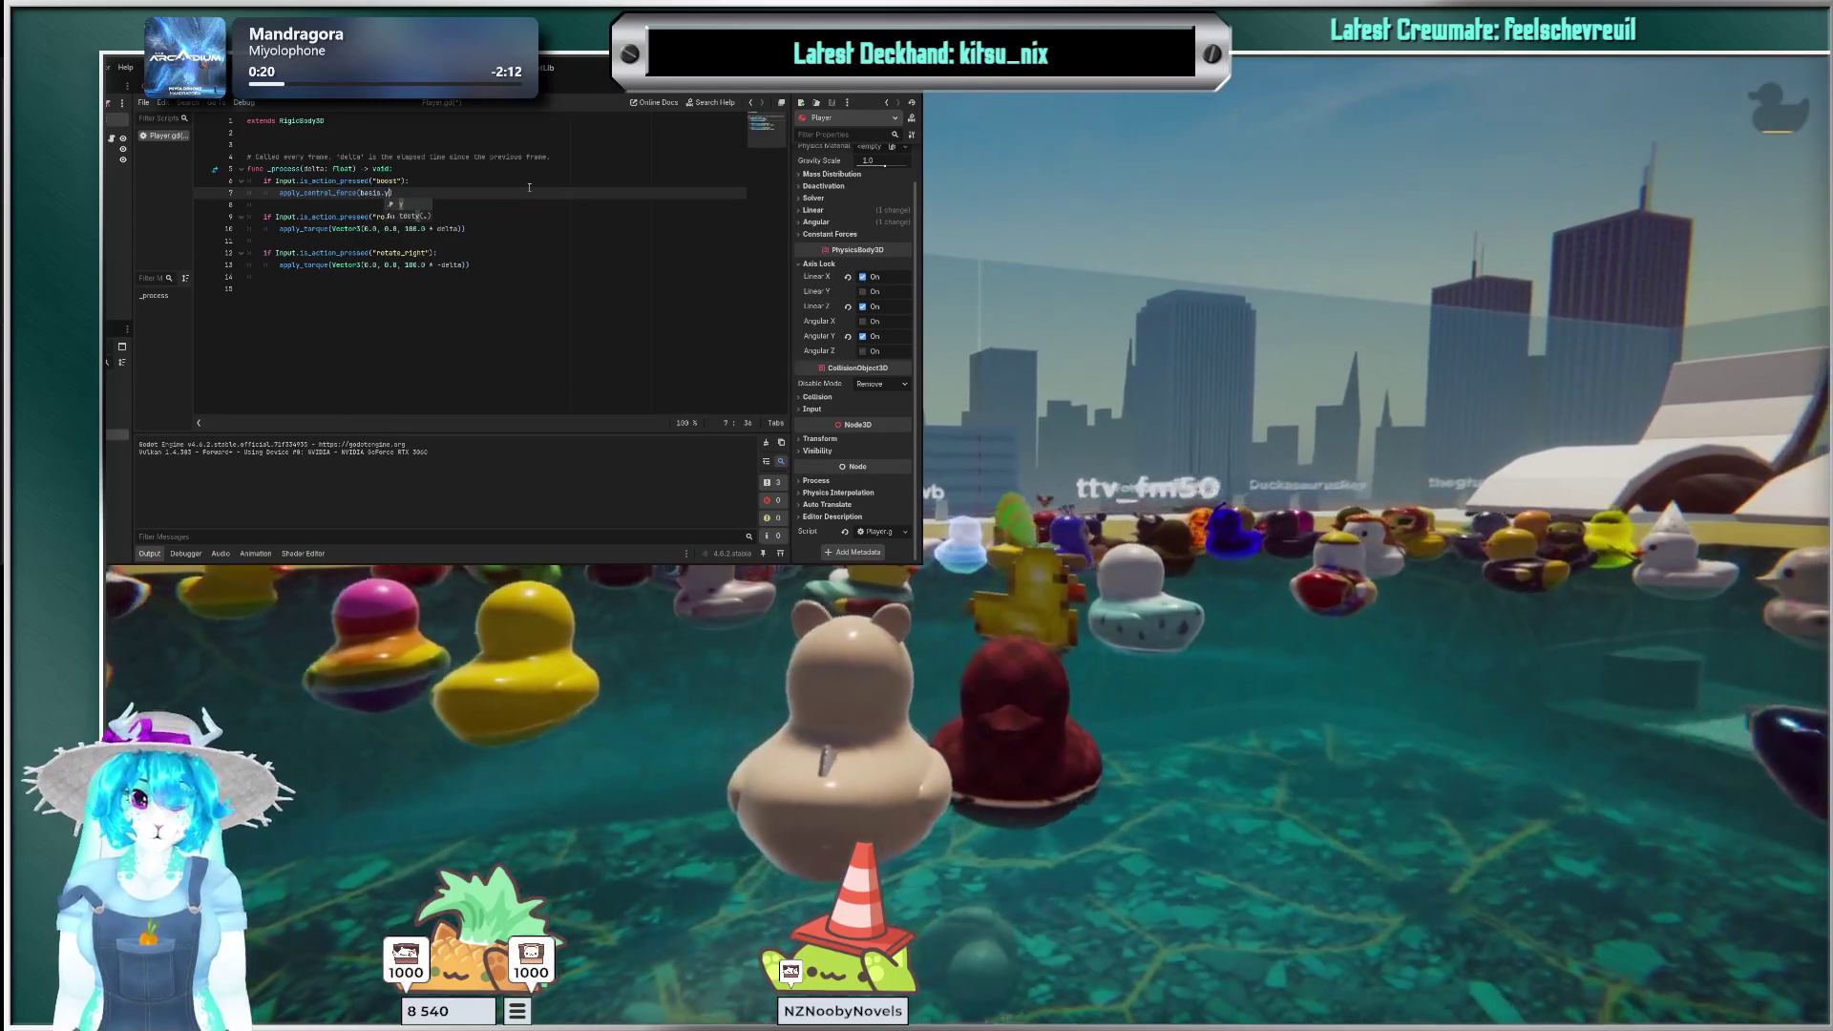
{"action": "type", "text": "*de"}
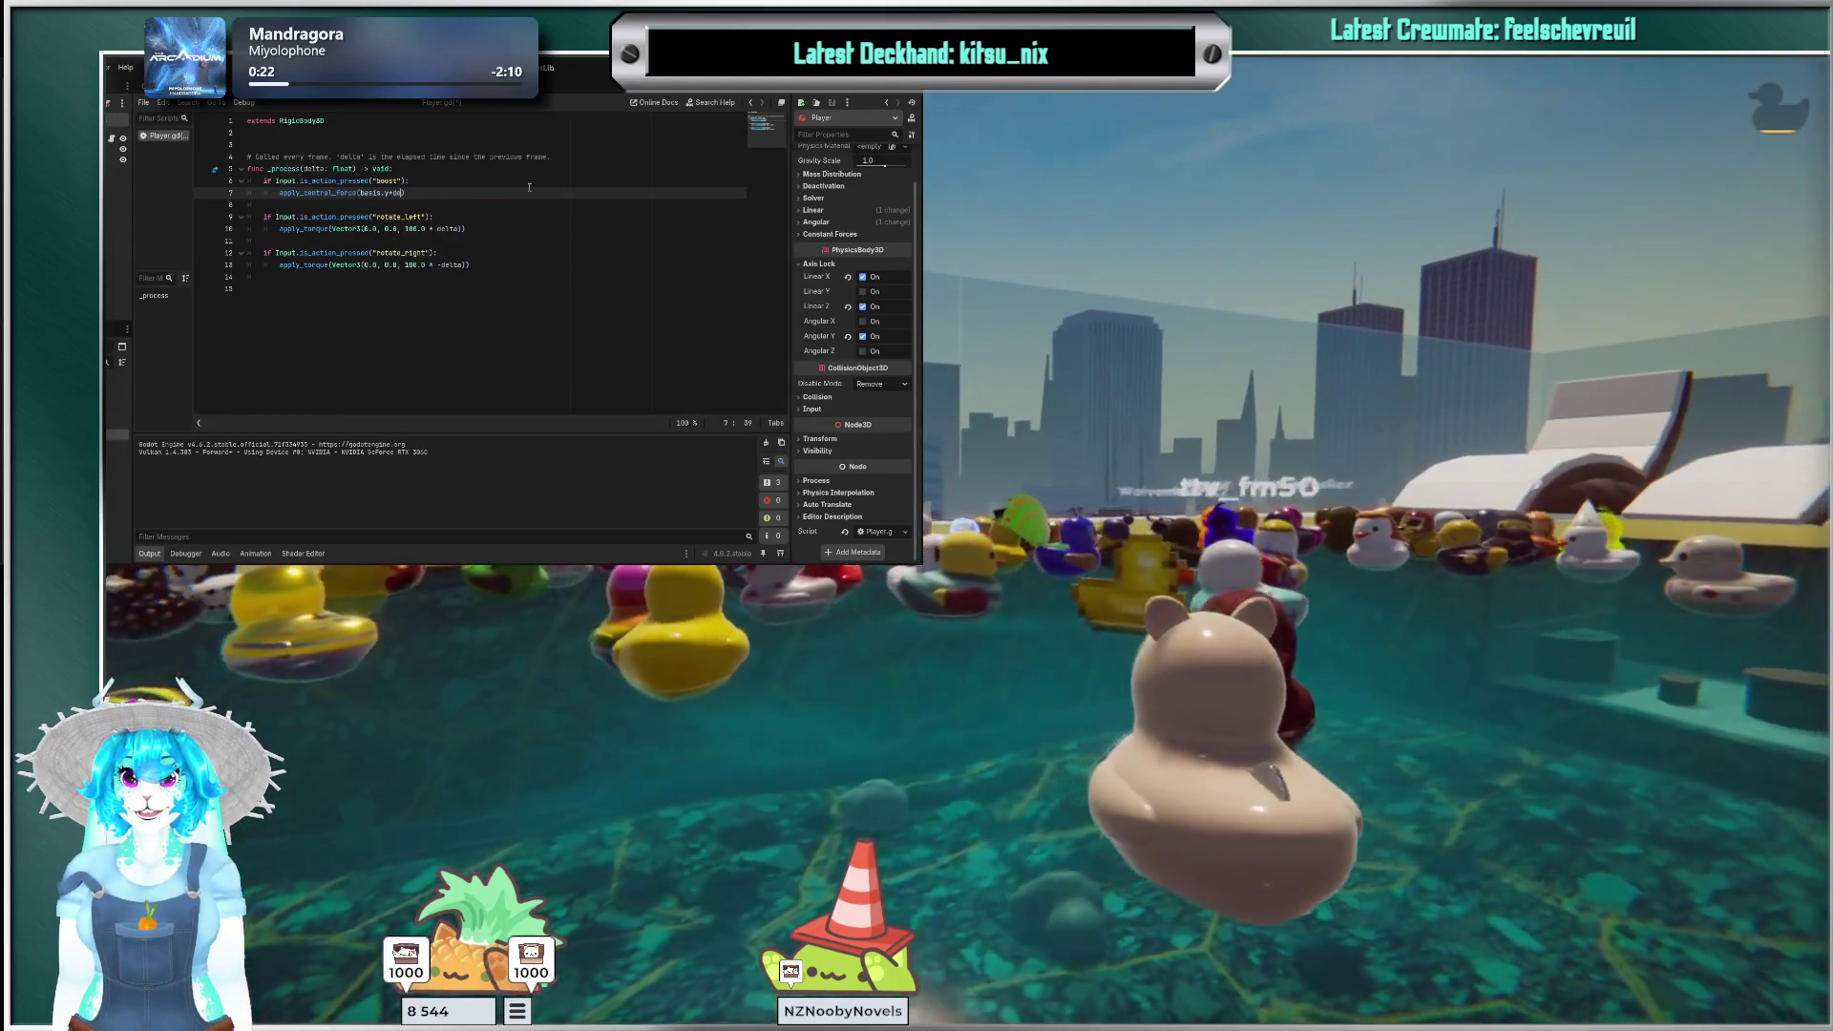
{"action": "type", "text": "lta"}
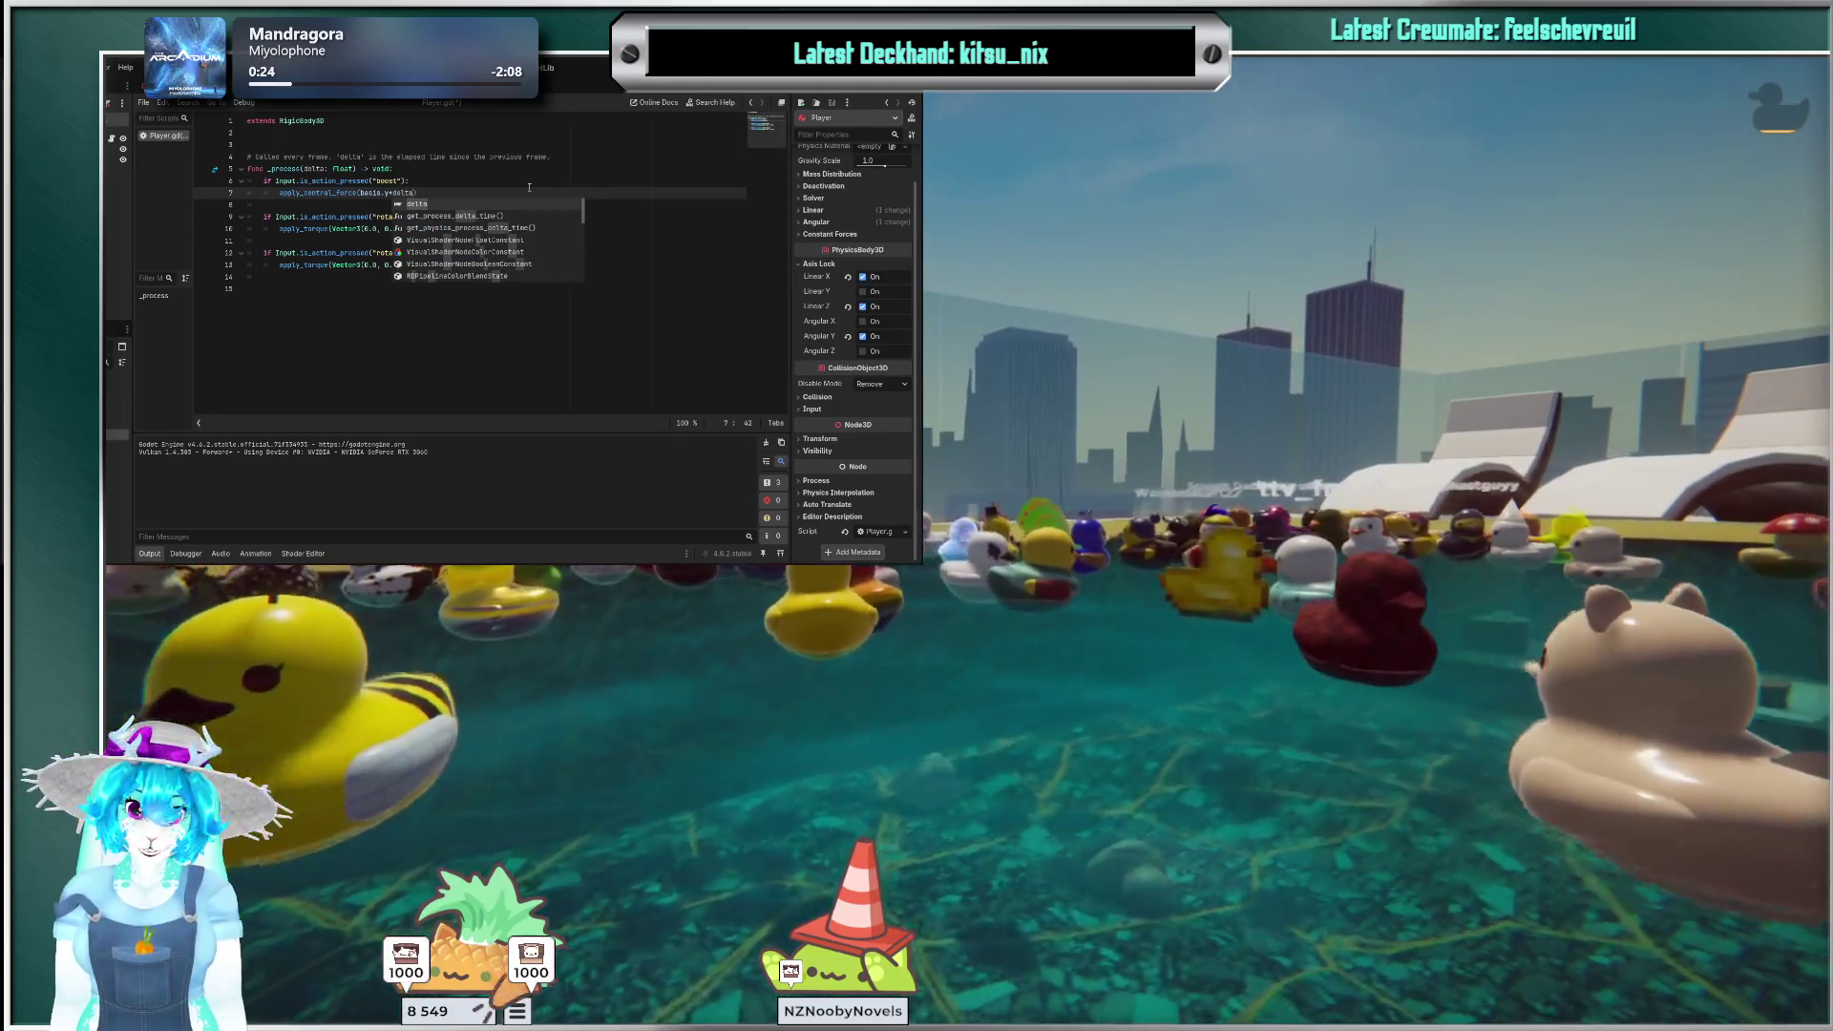
{"action": "type", "text": "*1000.0"}
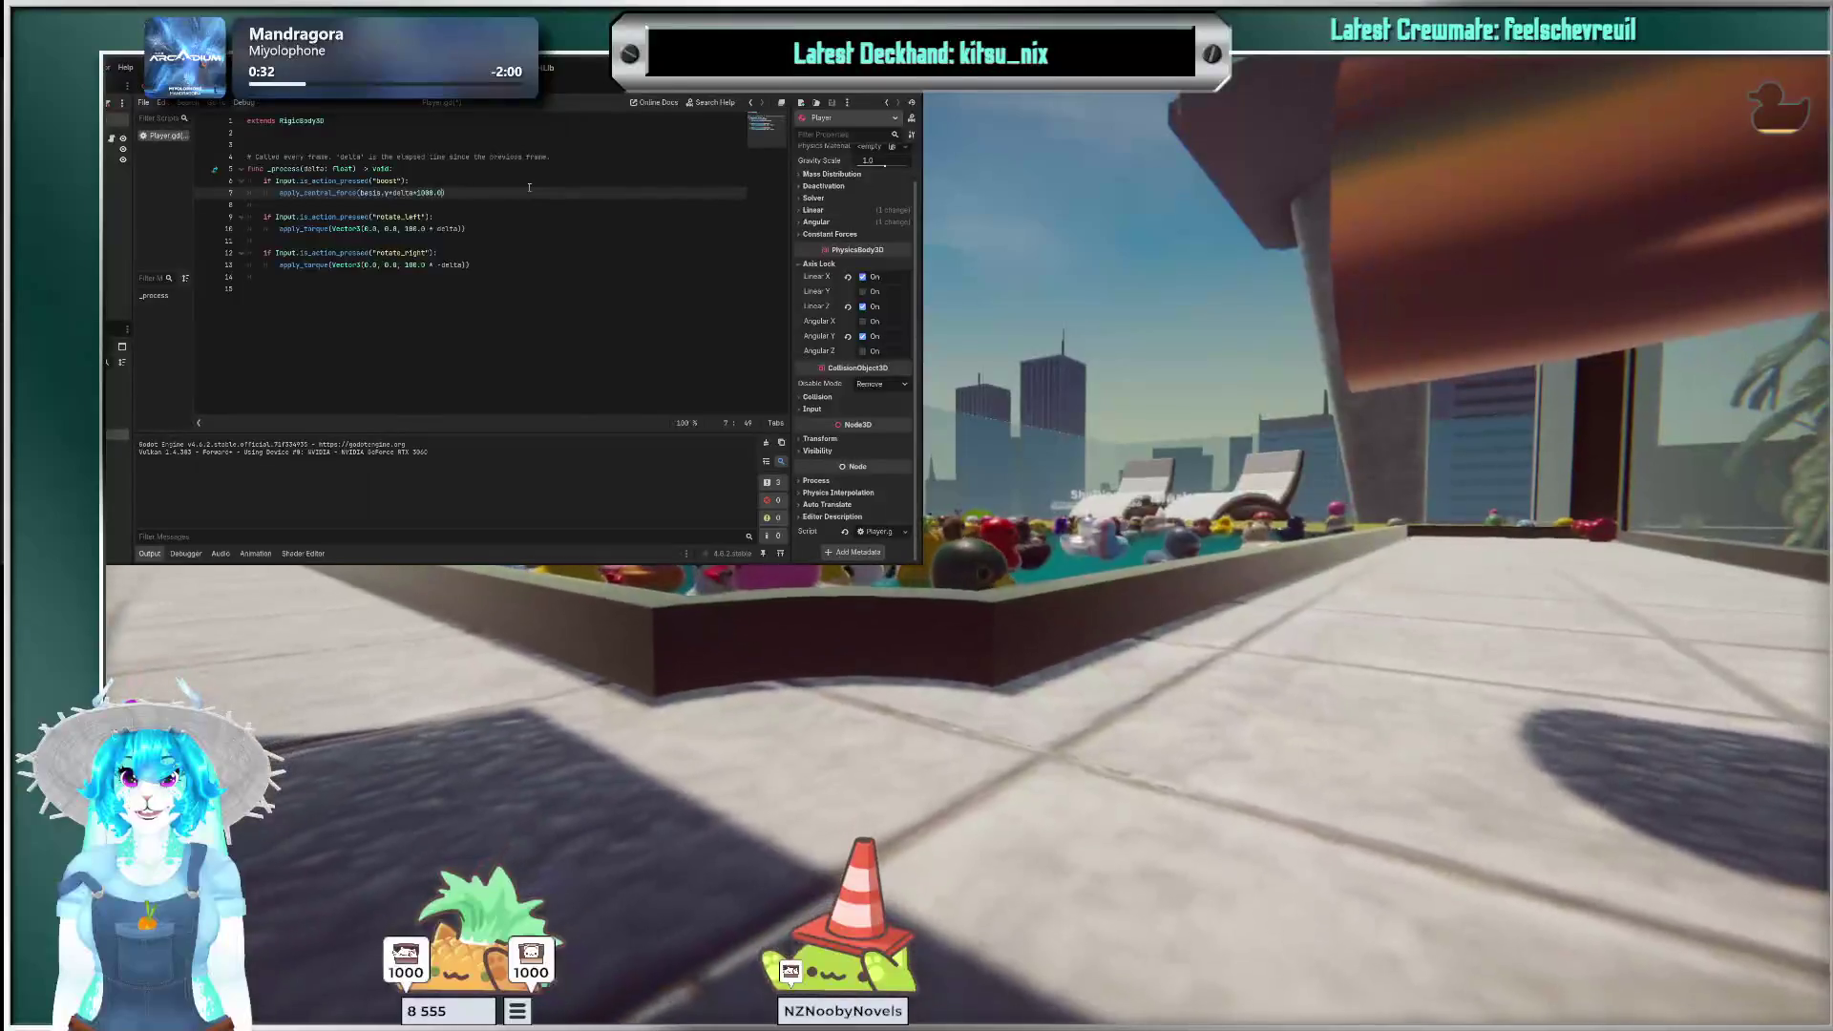
{"action": "key", "text": "Right"}
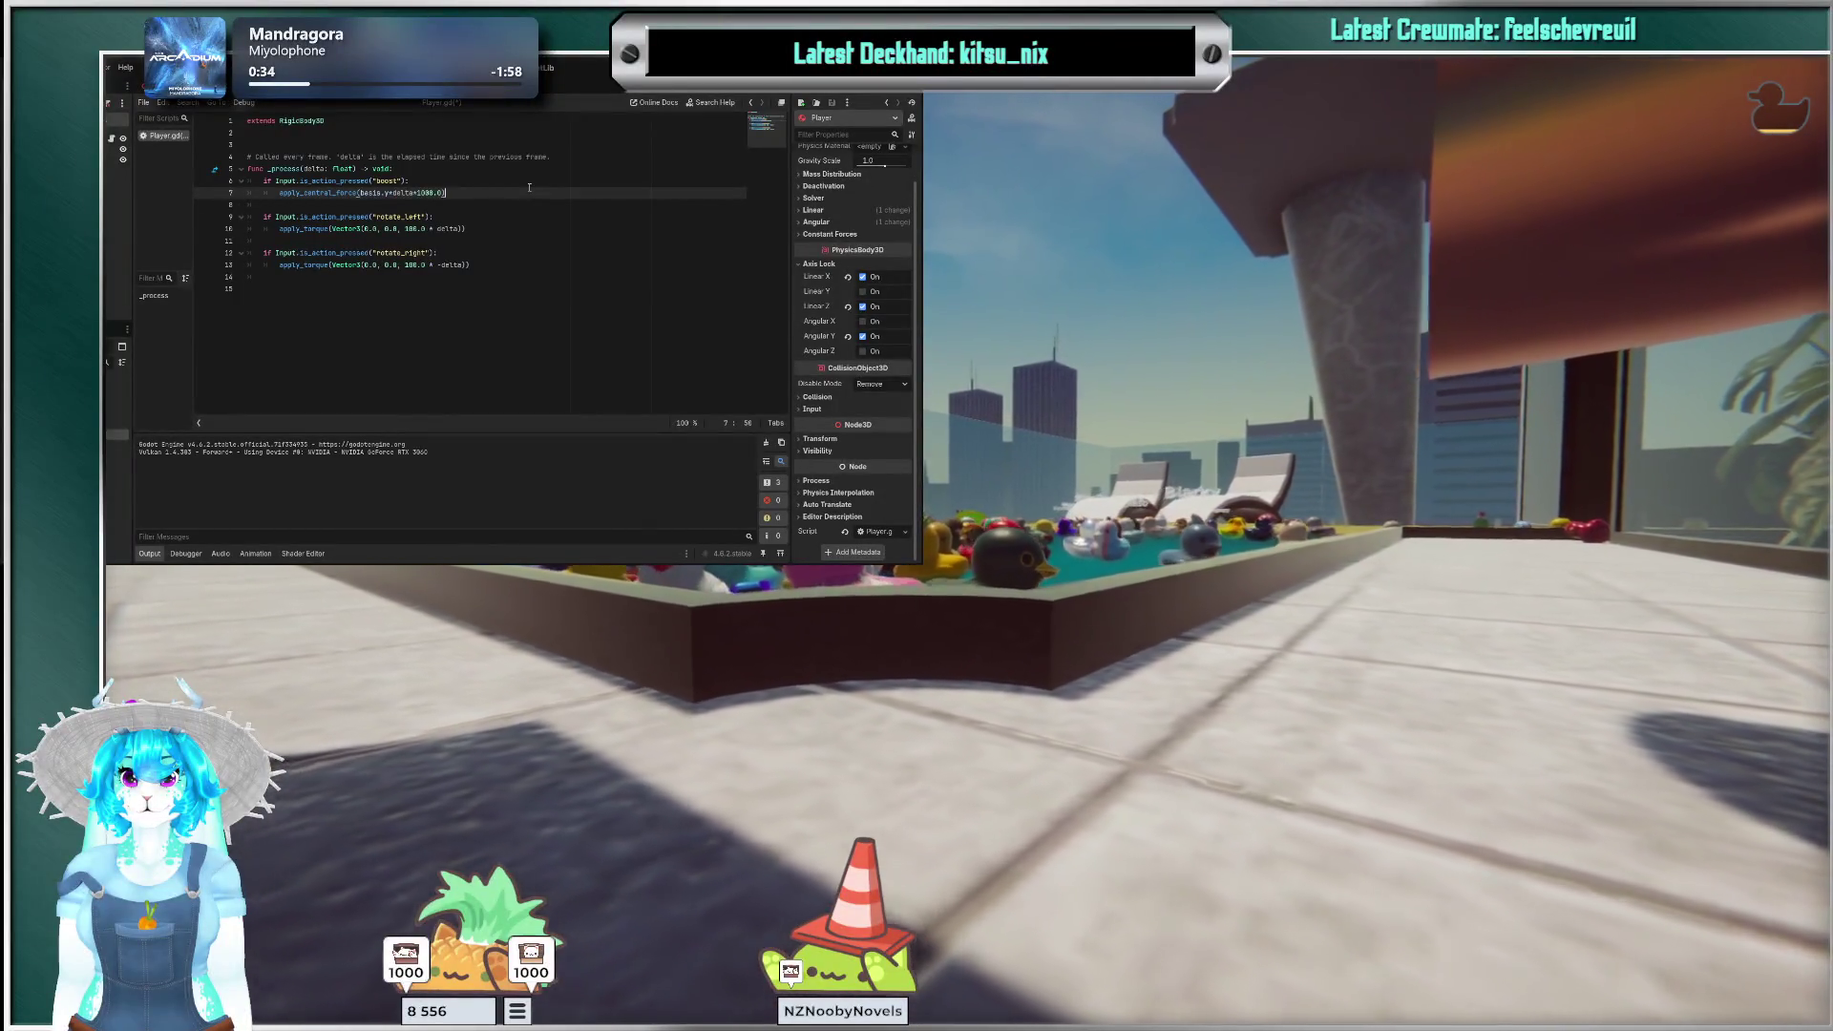
{"action": "key", "text": "ctrl+s"}
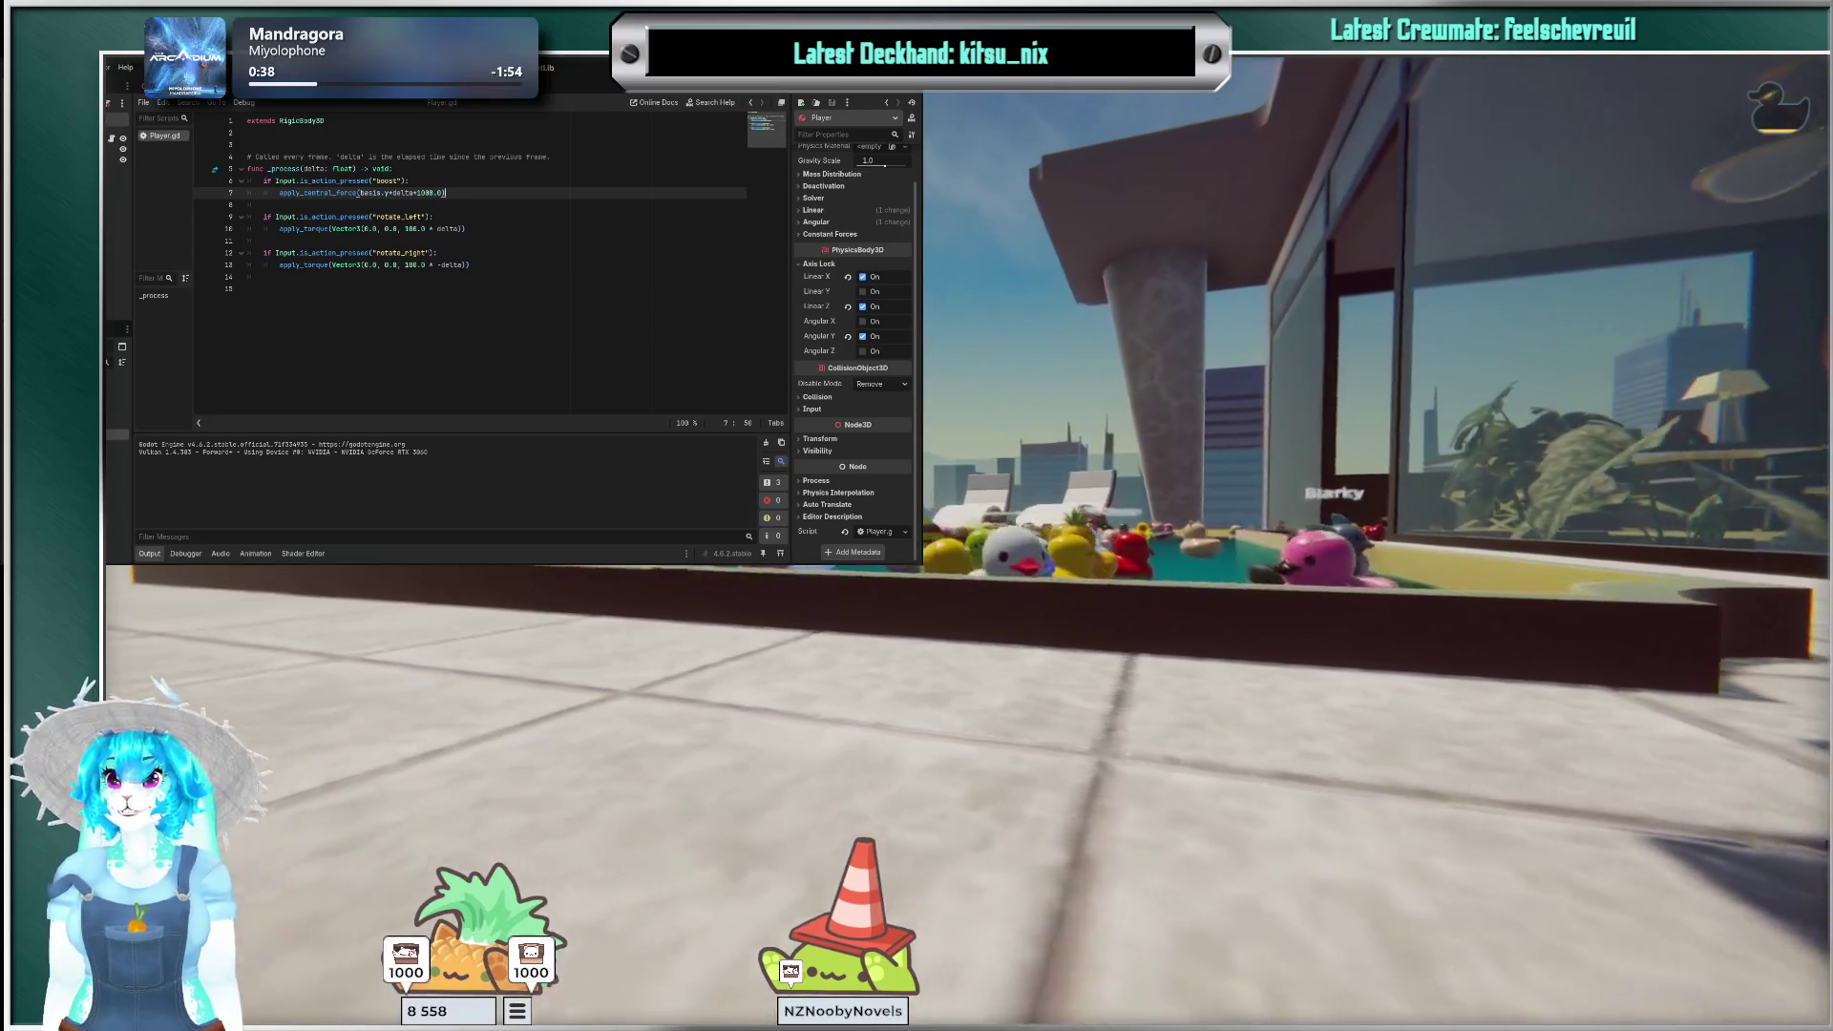
{"action": "key", "text": "F5"}
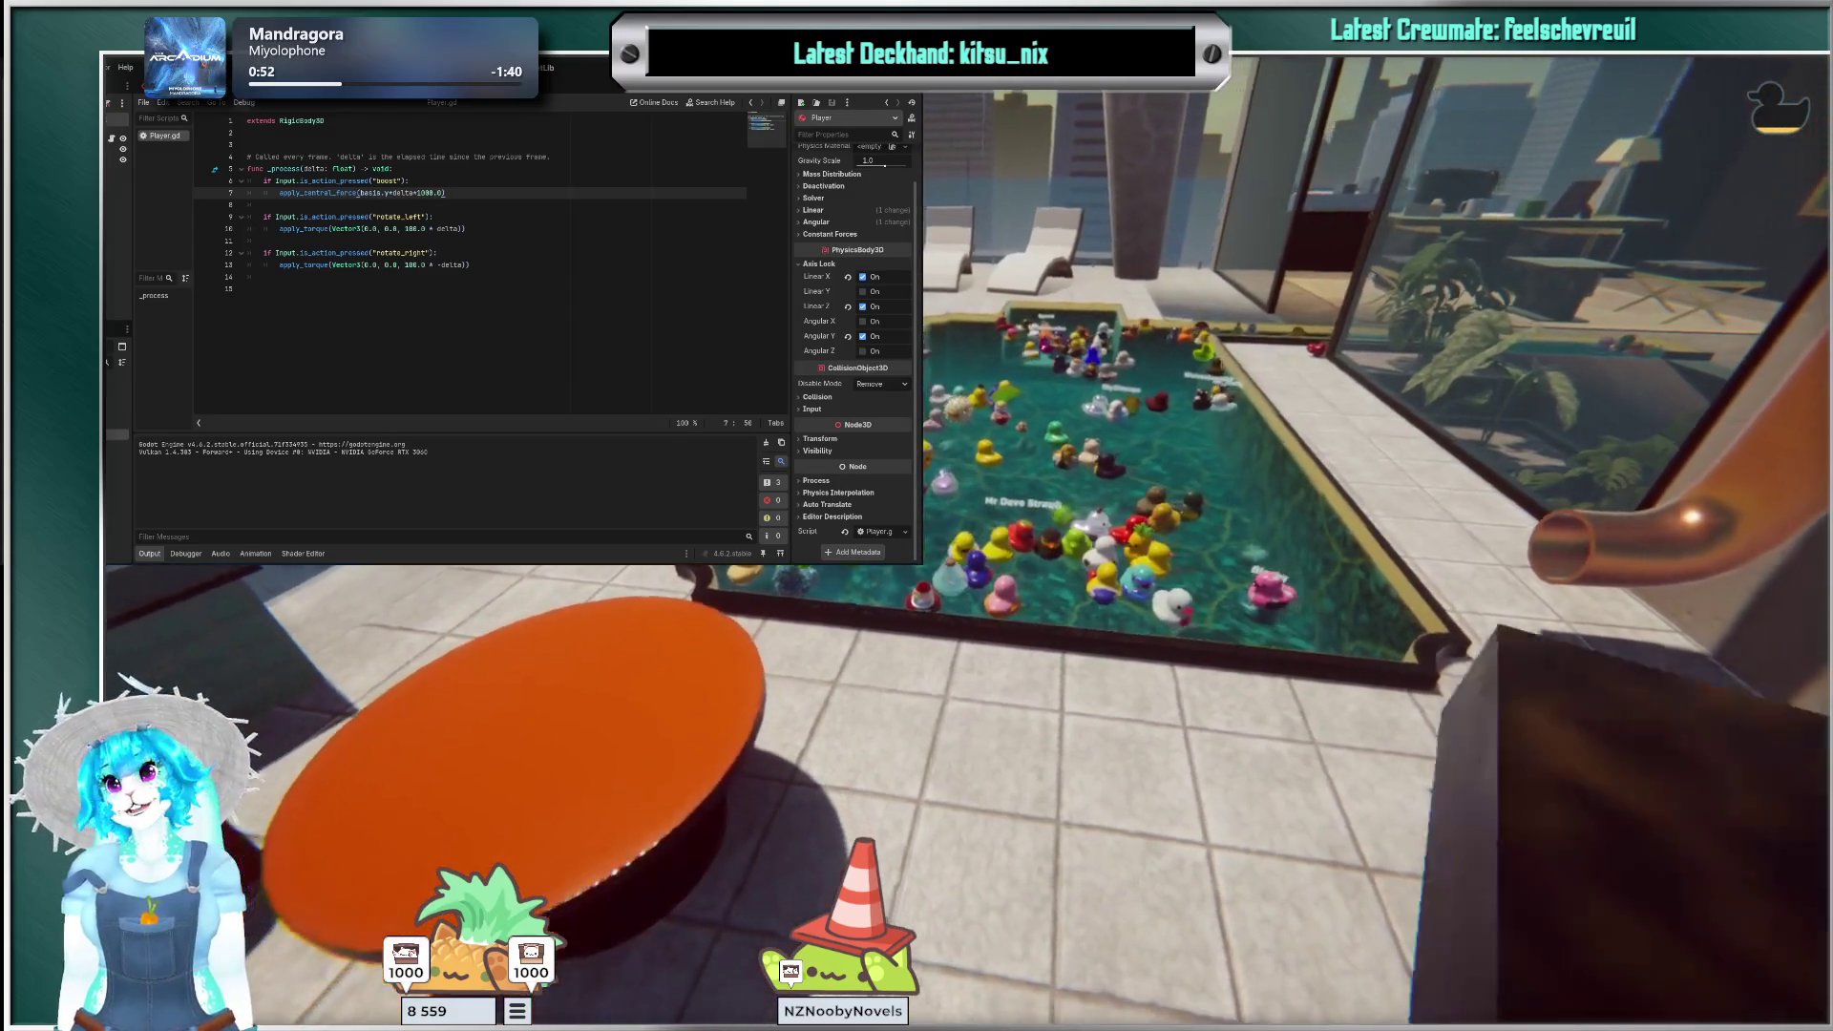
- Stop the running project with F8 and place the cursor on line 2 of the script
{"action": "key", "text": "F8"}
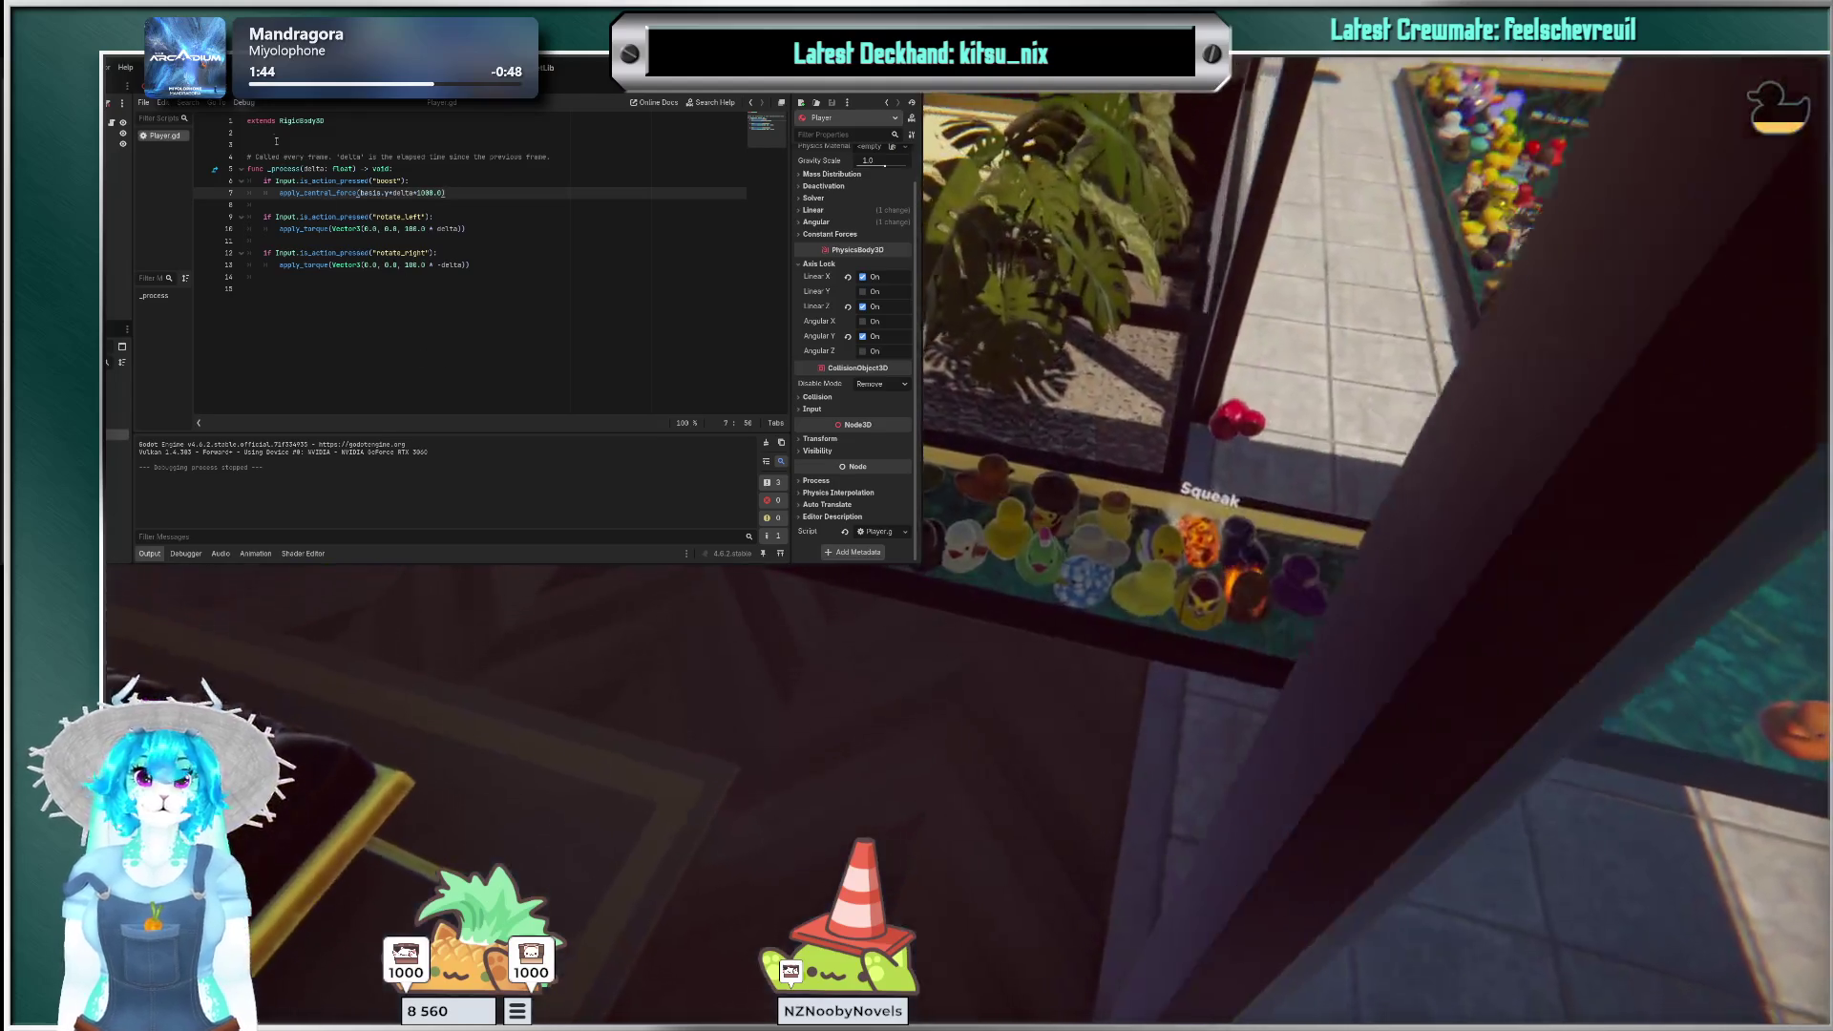
{"action": "left_click", "coordinate": [275, 134]}
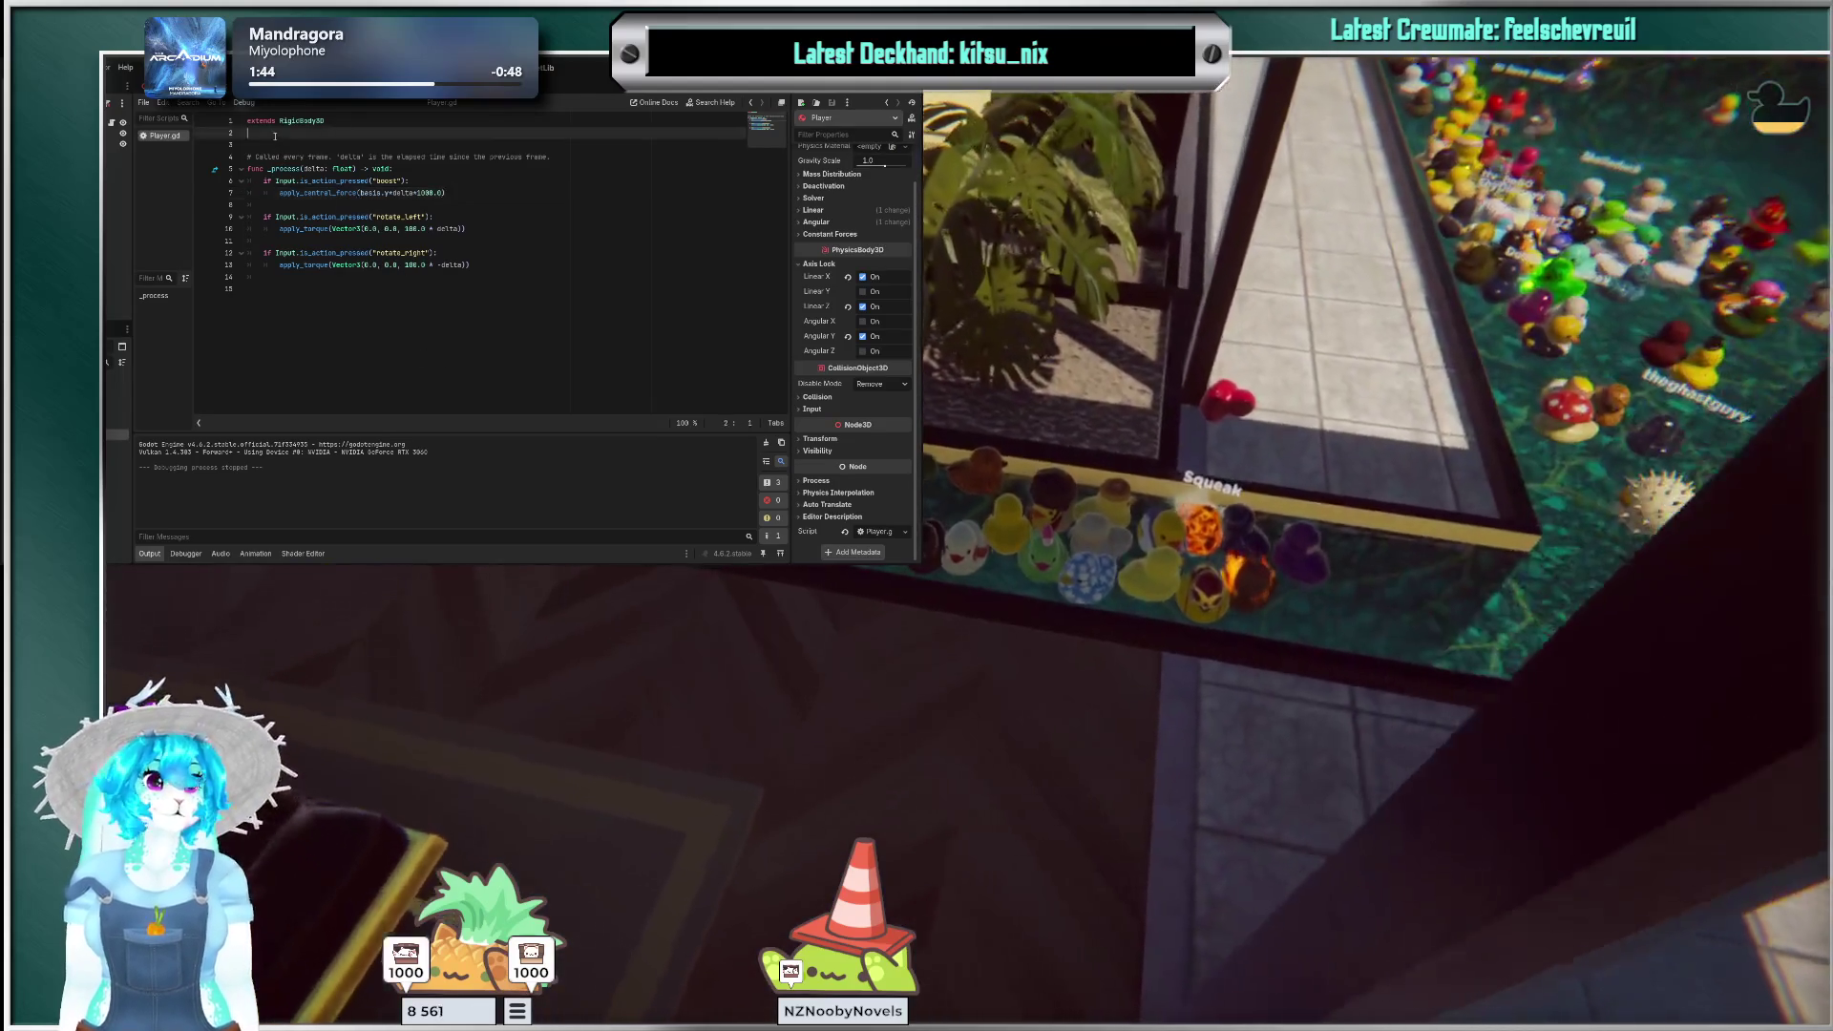
{"action": "key", "text": "Return"}
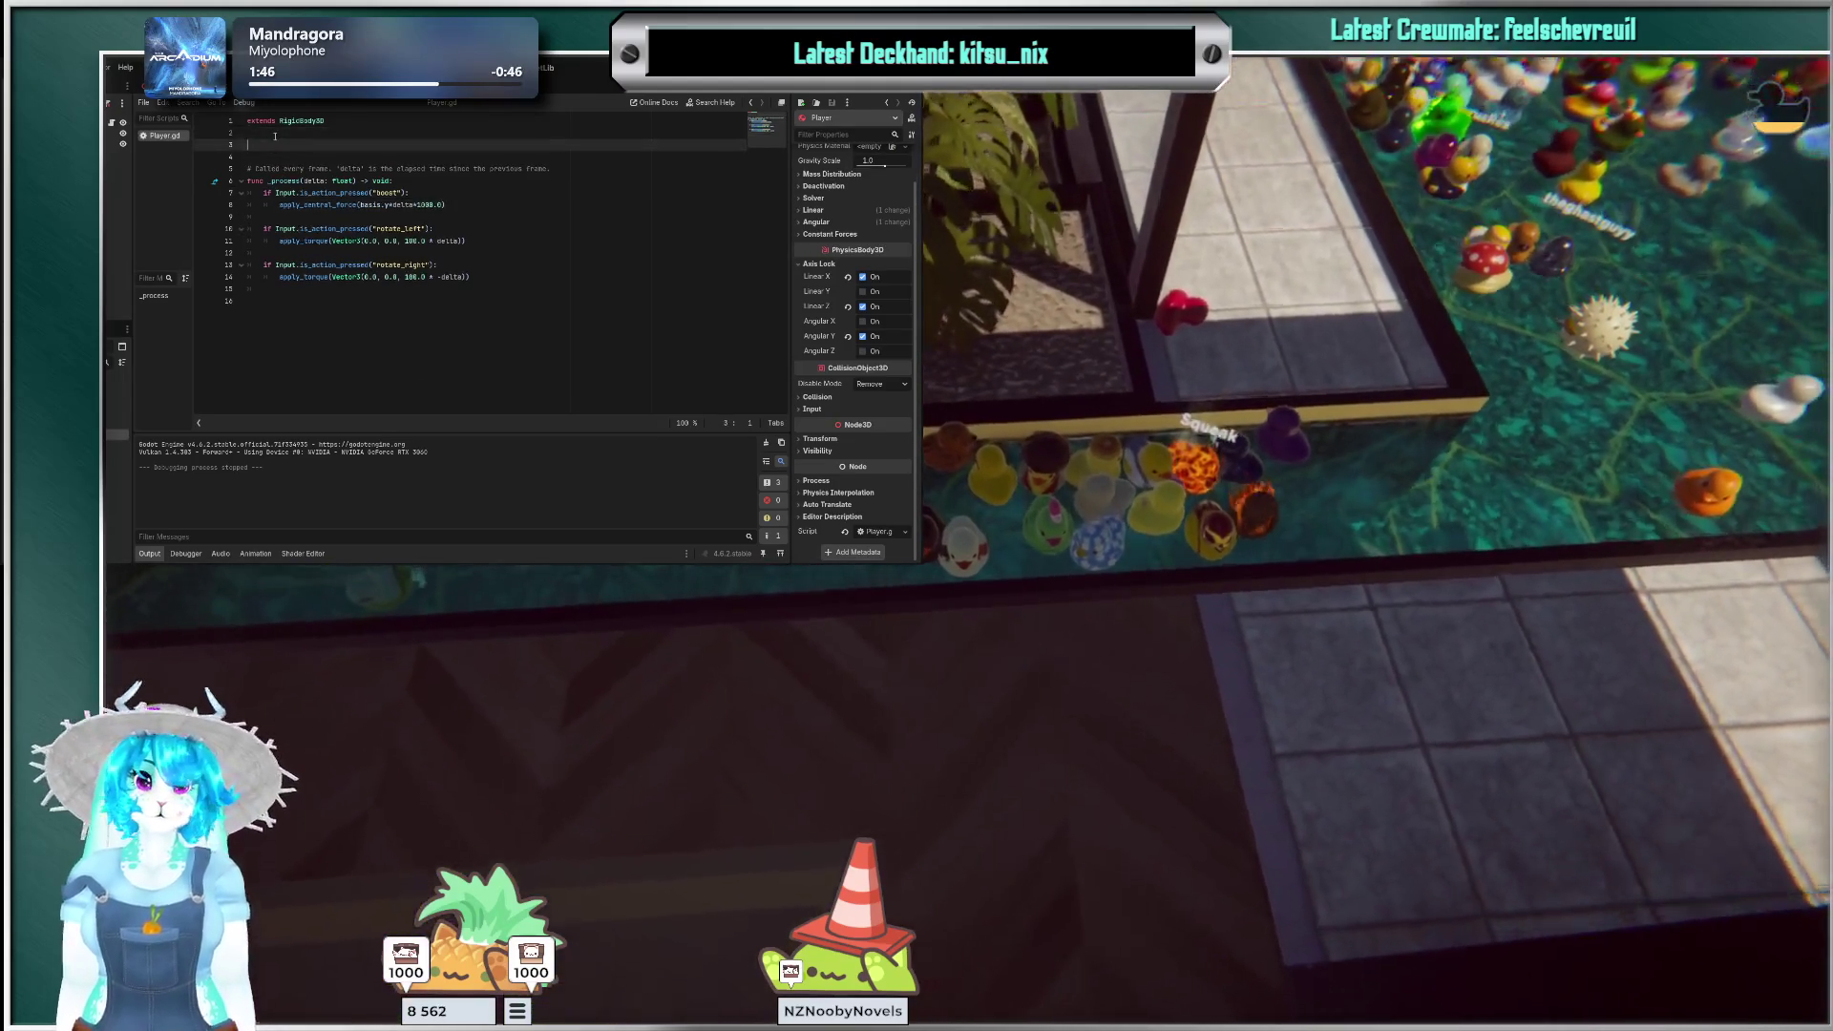
{"action": "type", "text": "@e"}
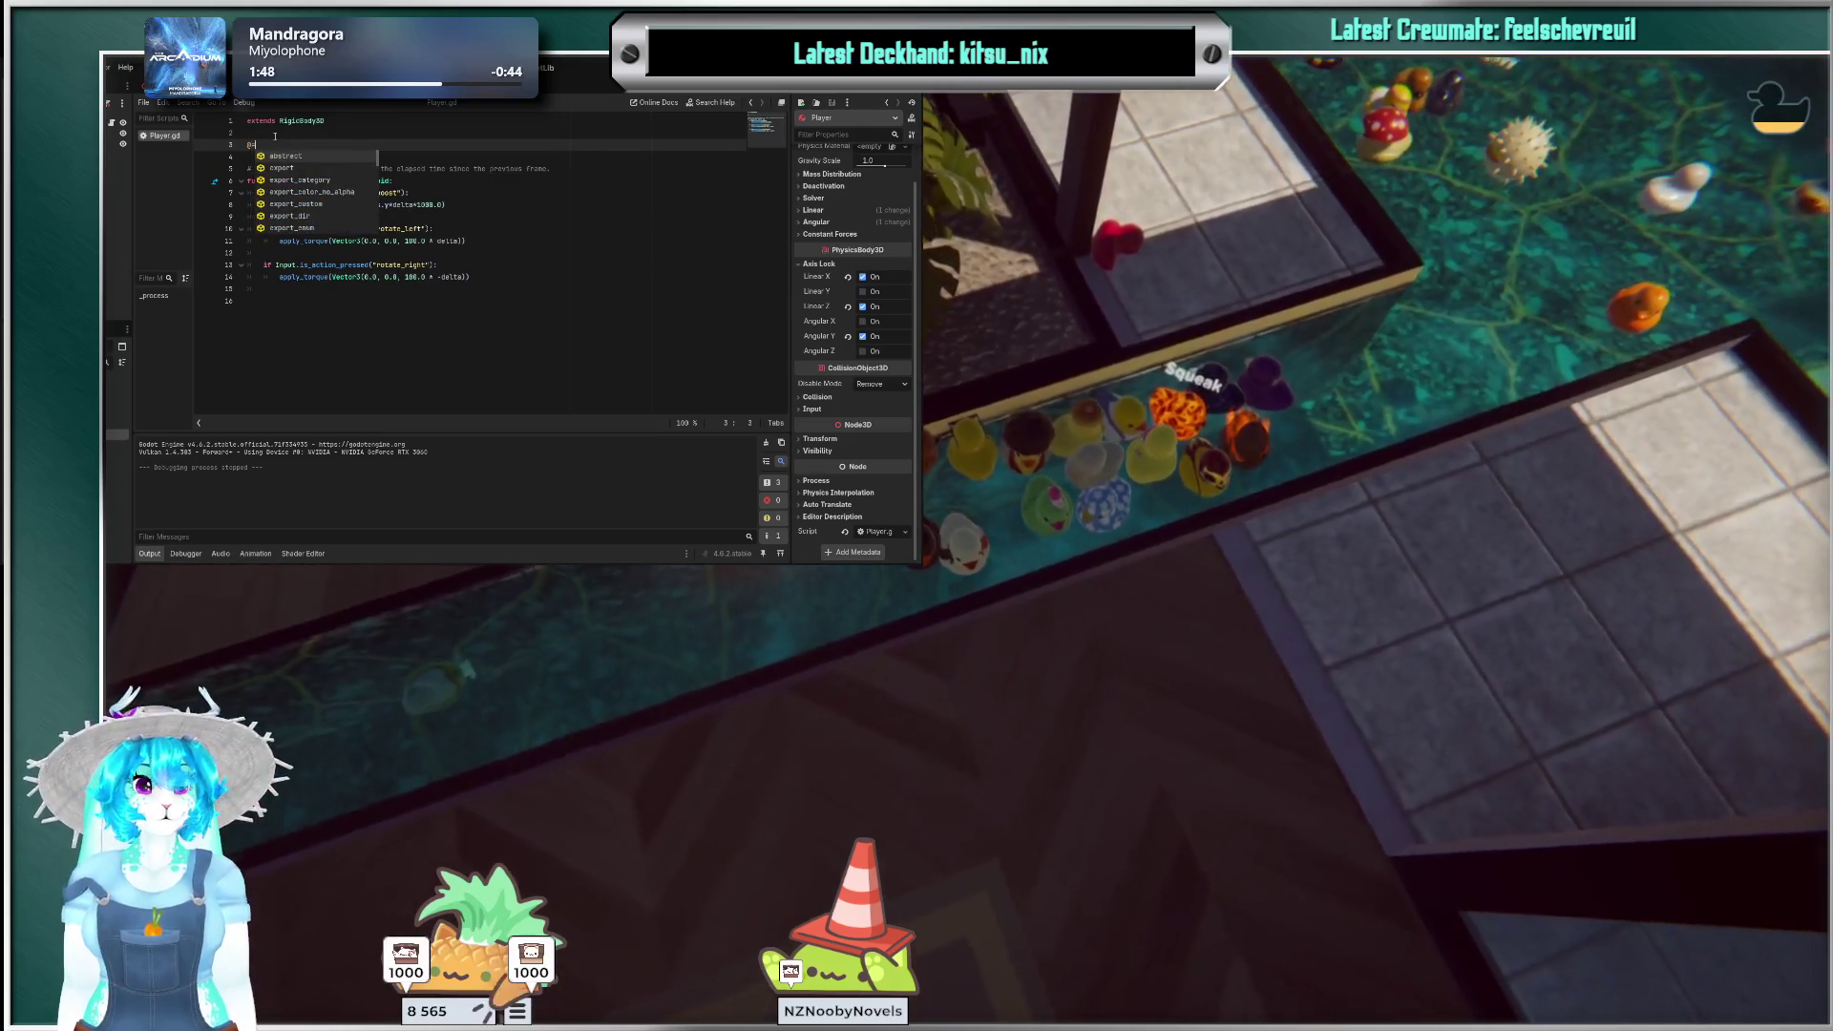
{"action": "key", "text": "BackSpace"}
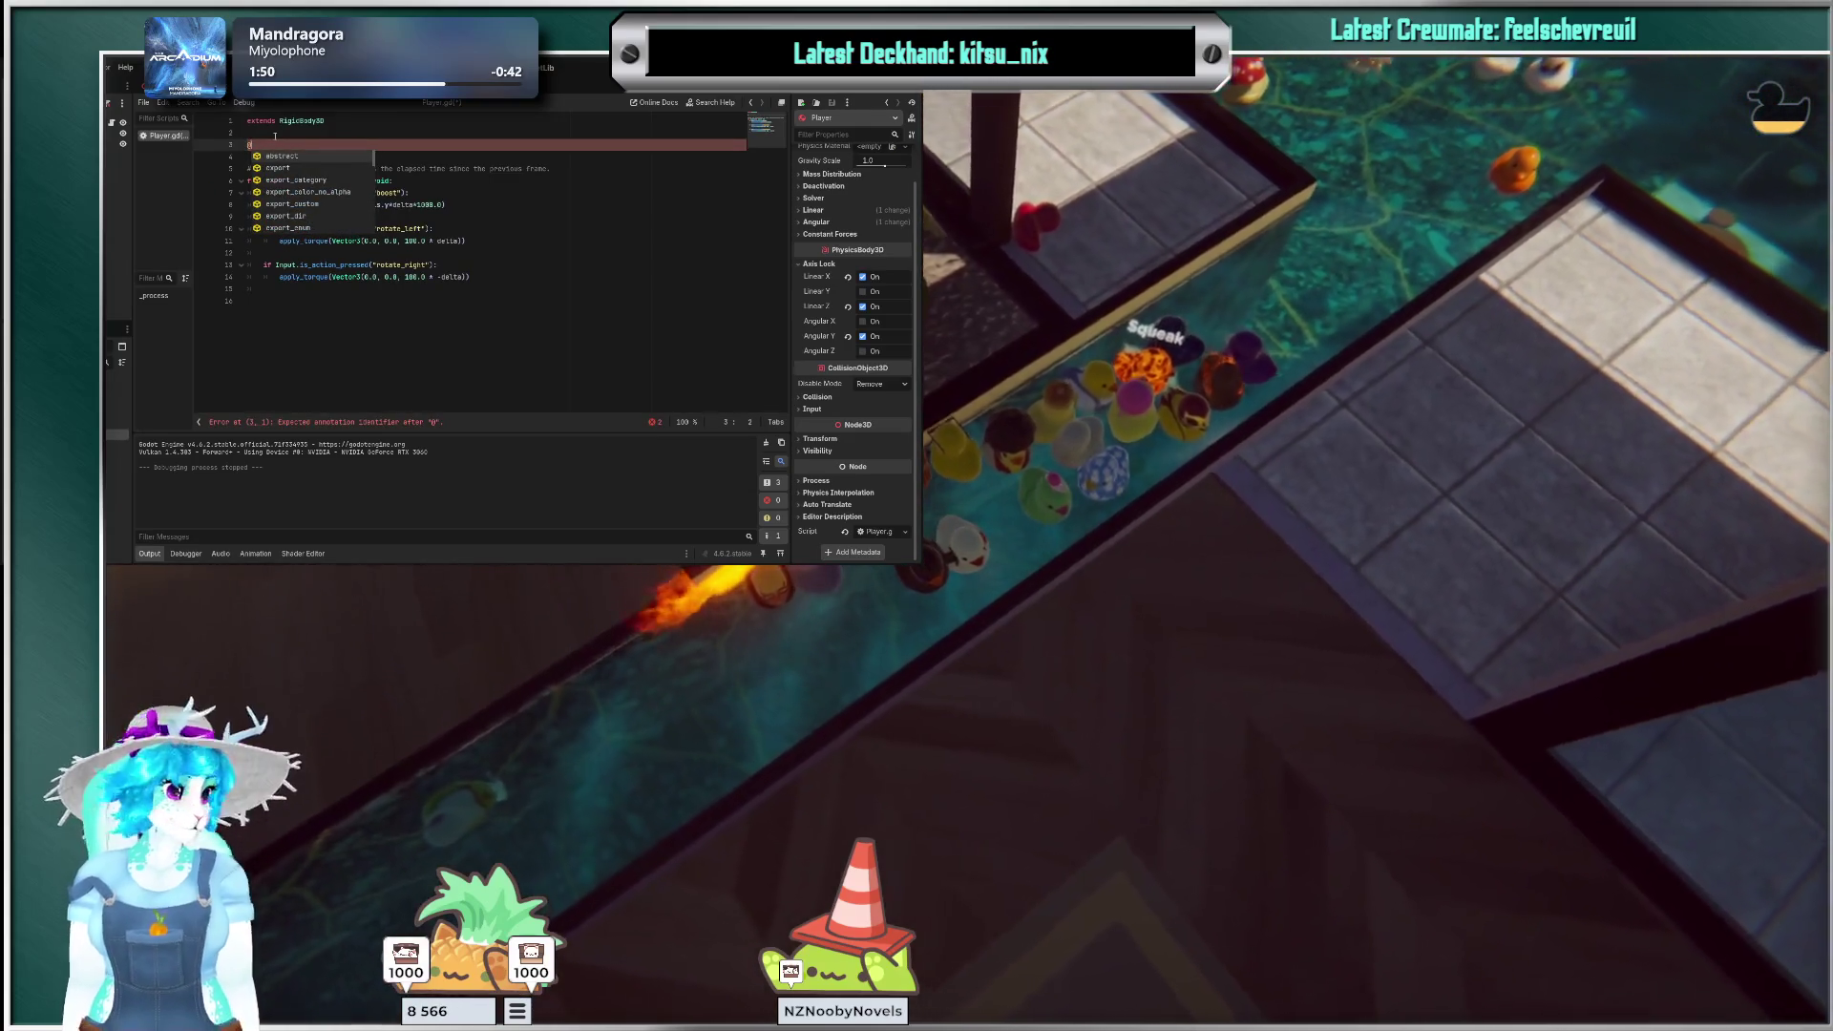
{"action": "type", "text": "export"}
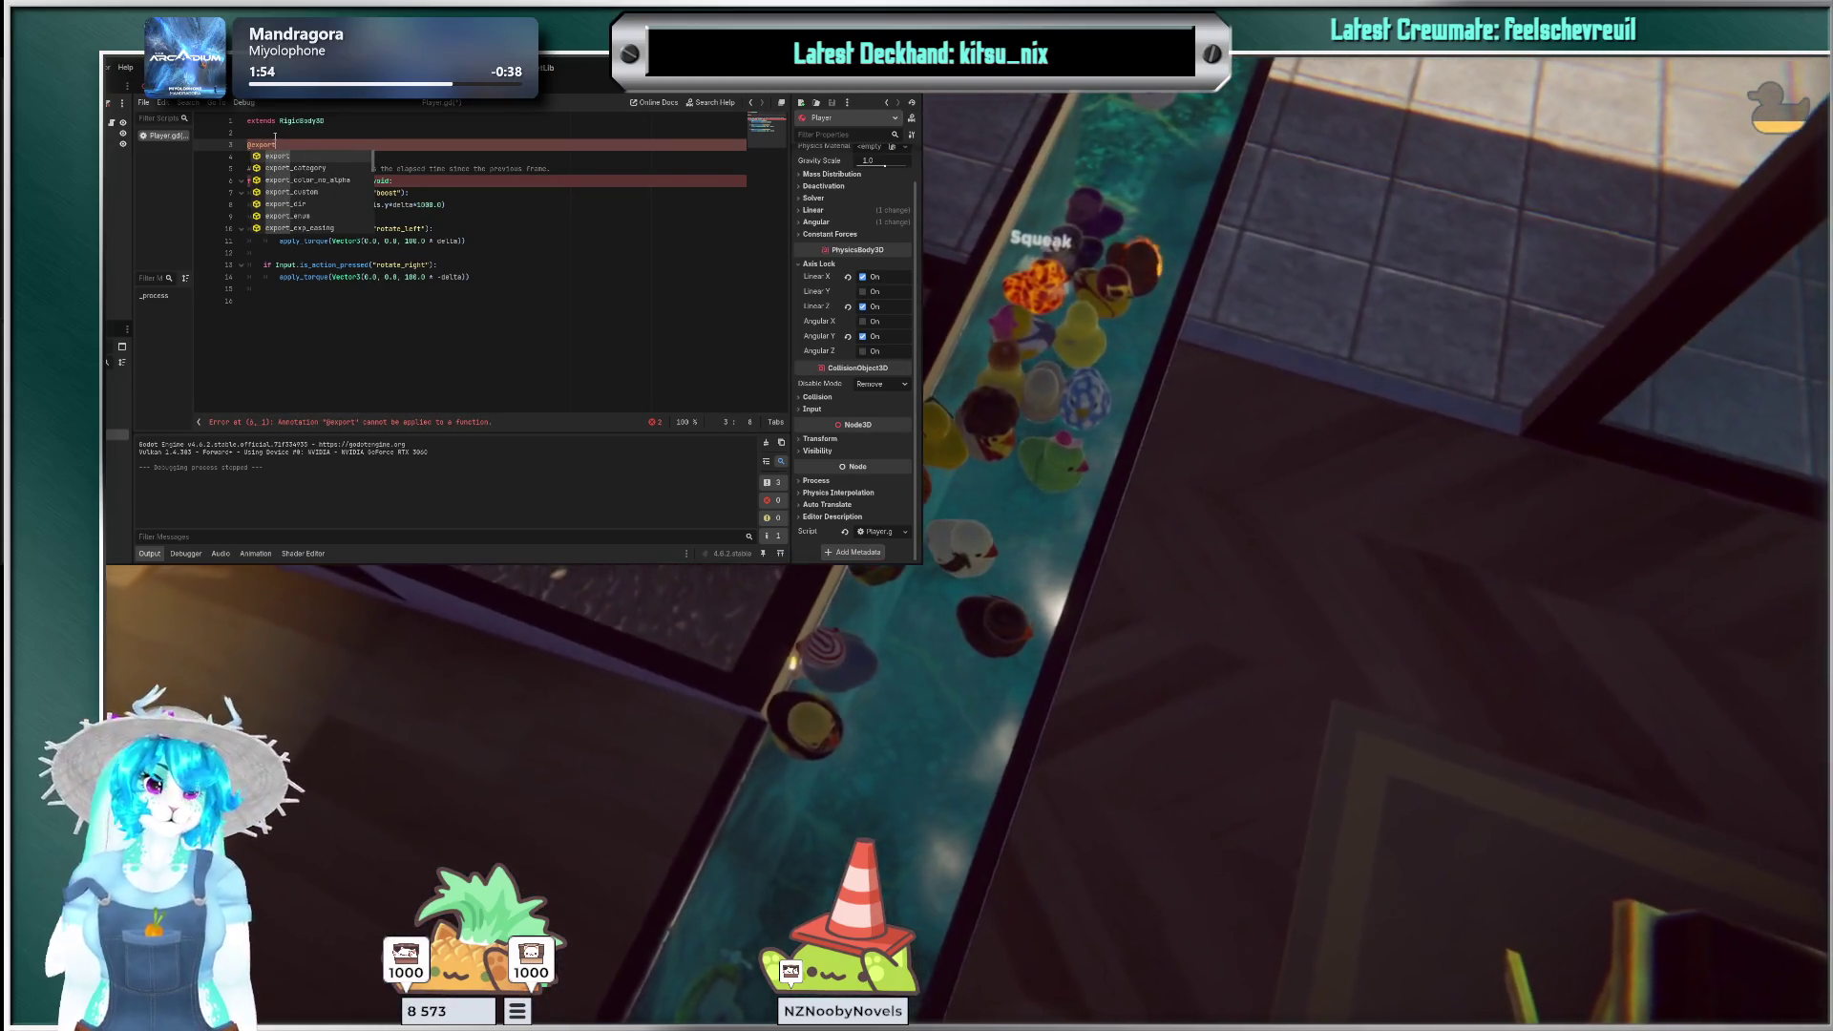
{"action": "type", "text": "_range"}
{"action": "key", "text": "BackSpace"}
{"action": "key", "text": "BackSpace"}
{"action": "key", "text": "BackSpace"}
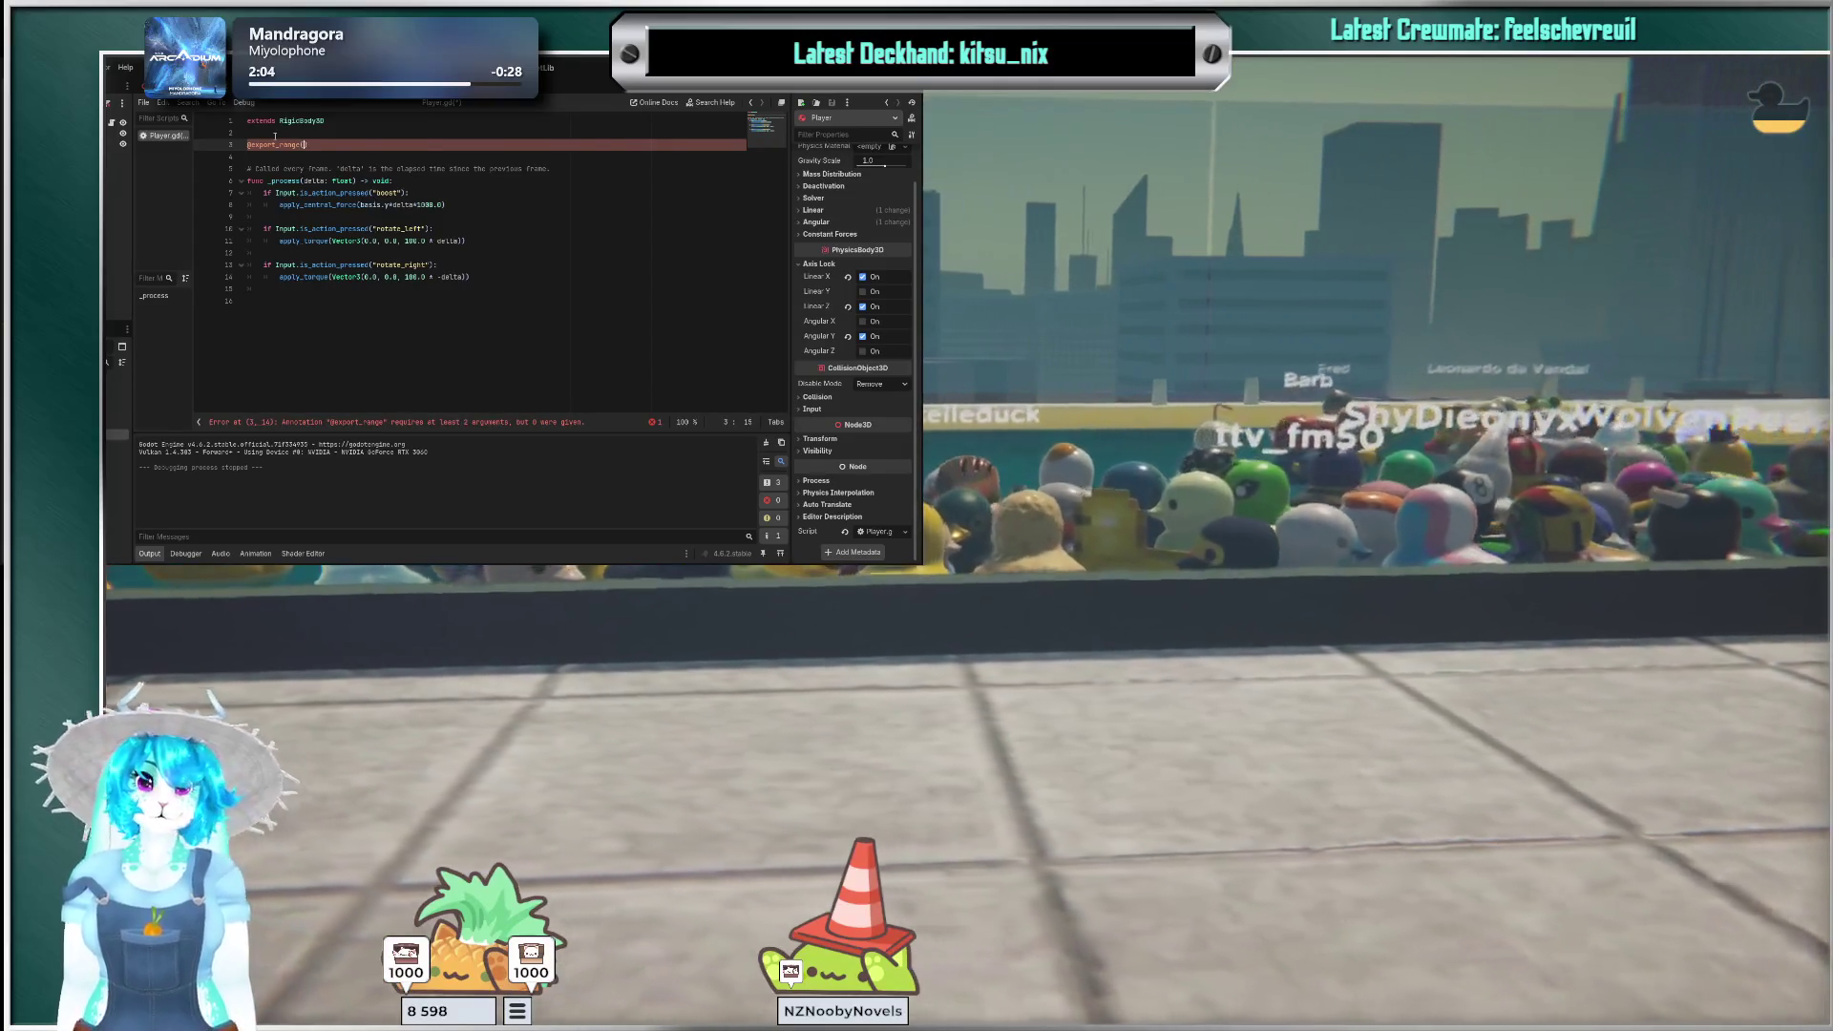
{"action": "type", "text": "0.0, 3000.0"}
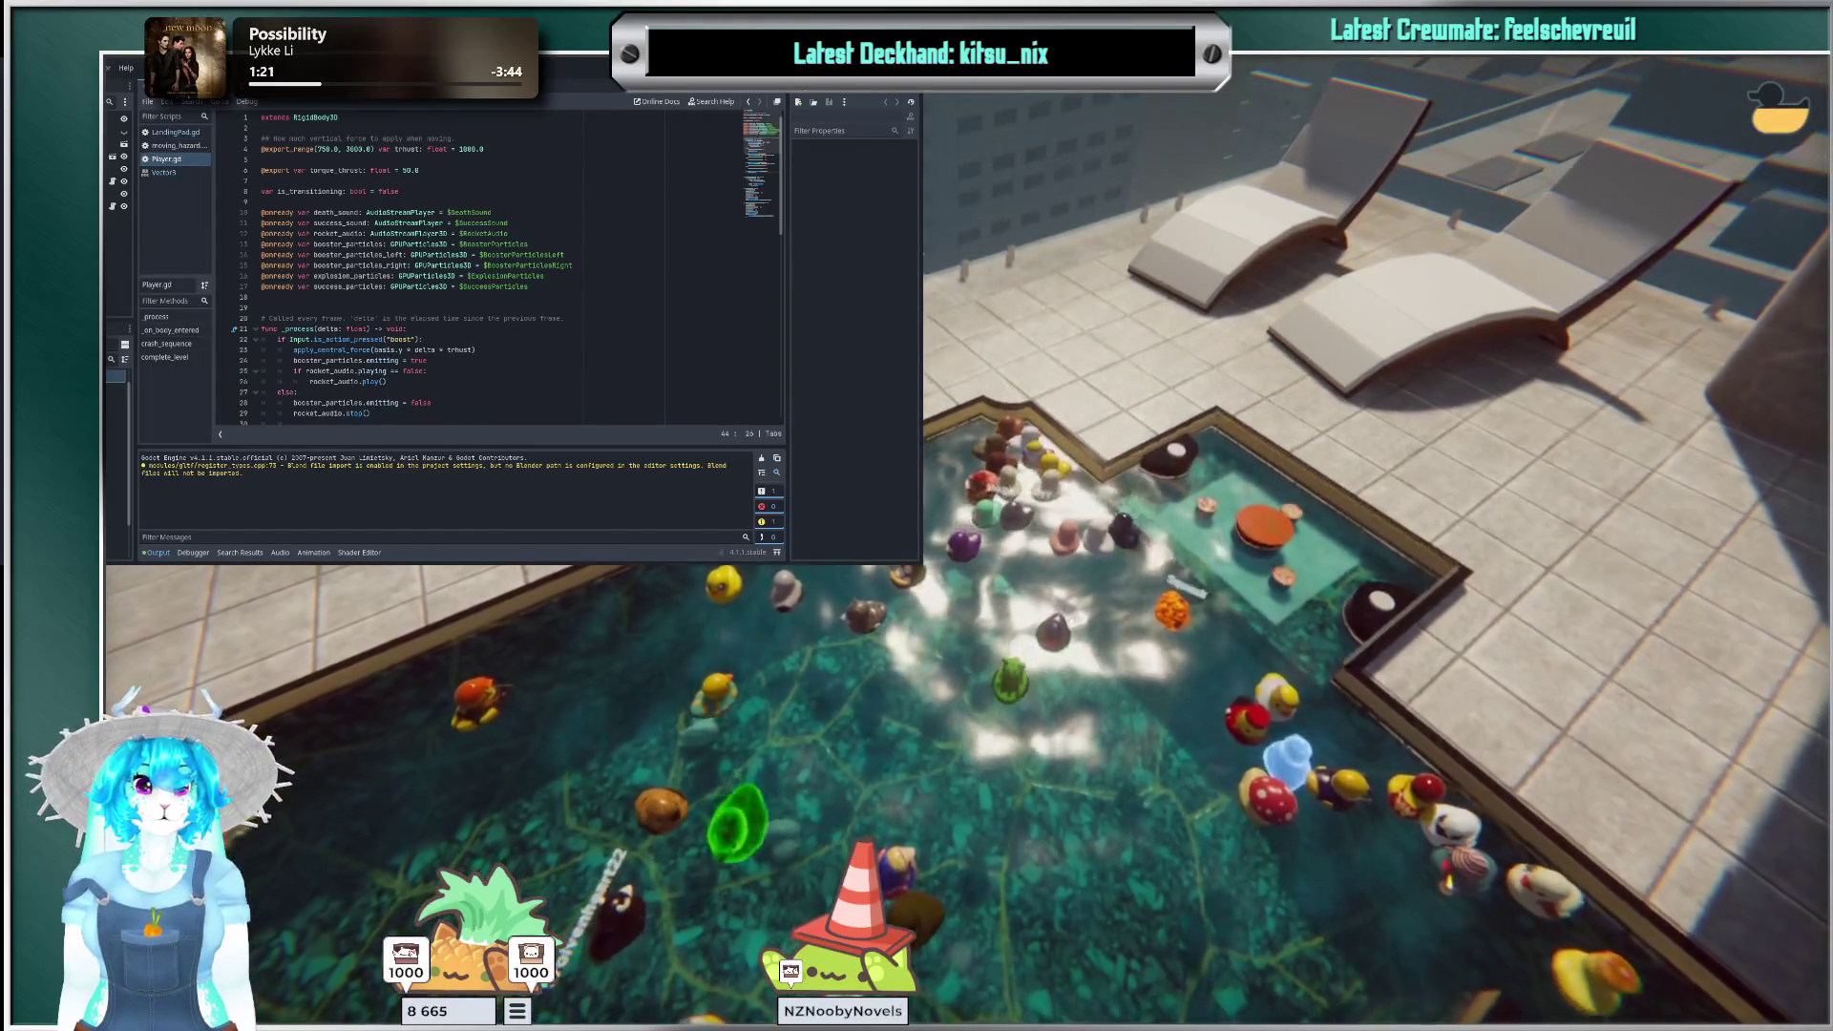
- Scroll through the finished boost and torque code from the end of line 23
{"action": "left_click", "coordinate": [493, 351]}
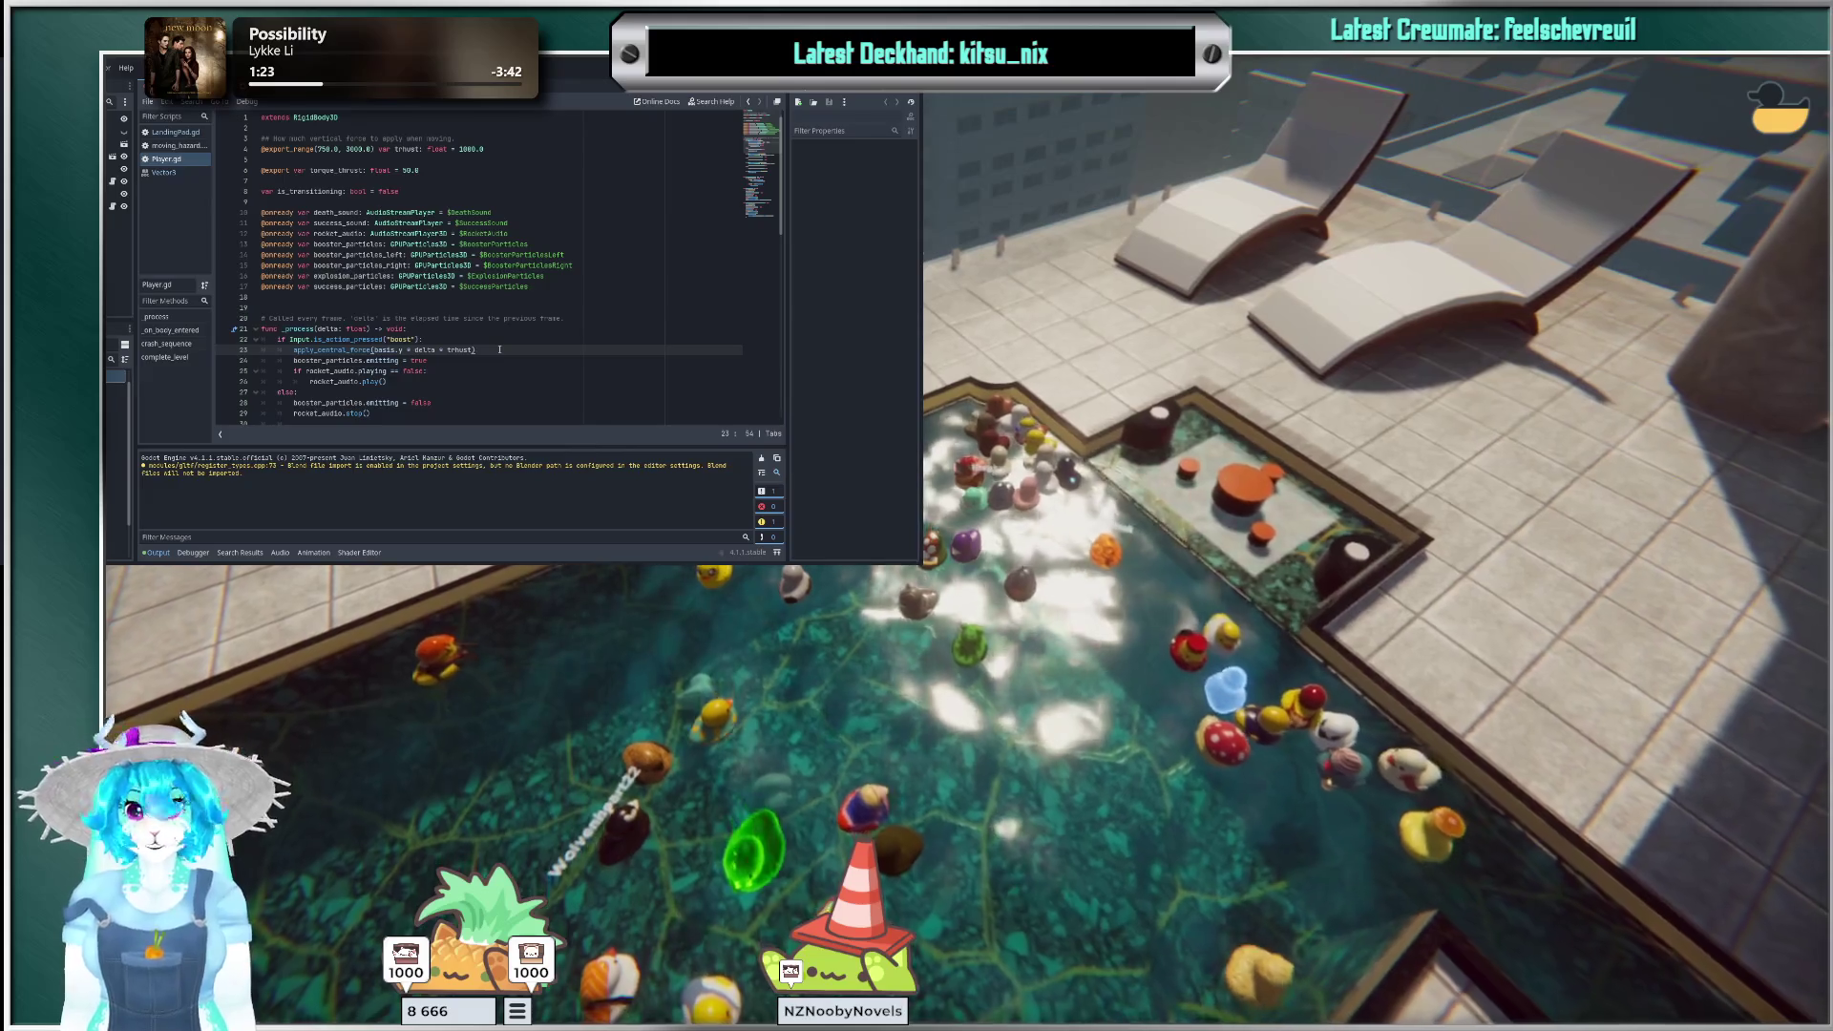
{"action": "scroll", "coordinate": [501, 351], "scroll_direction": "down", "scroll_amount": 1}
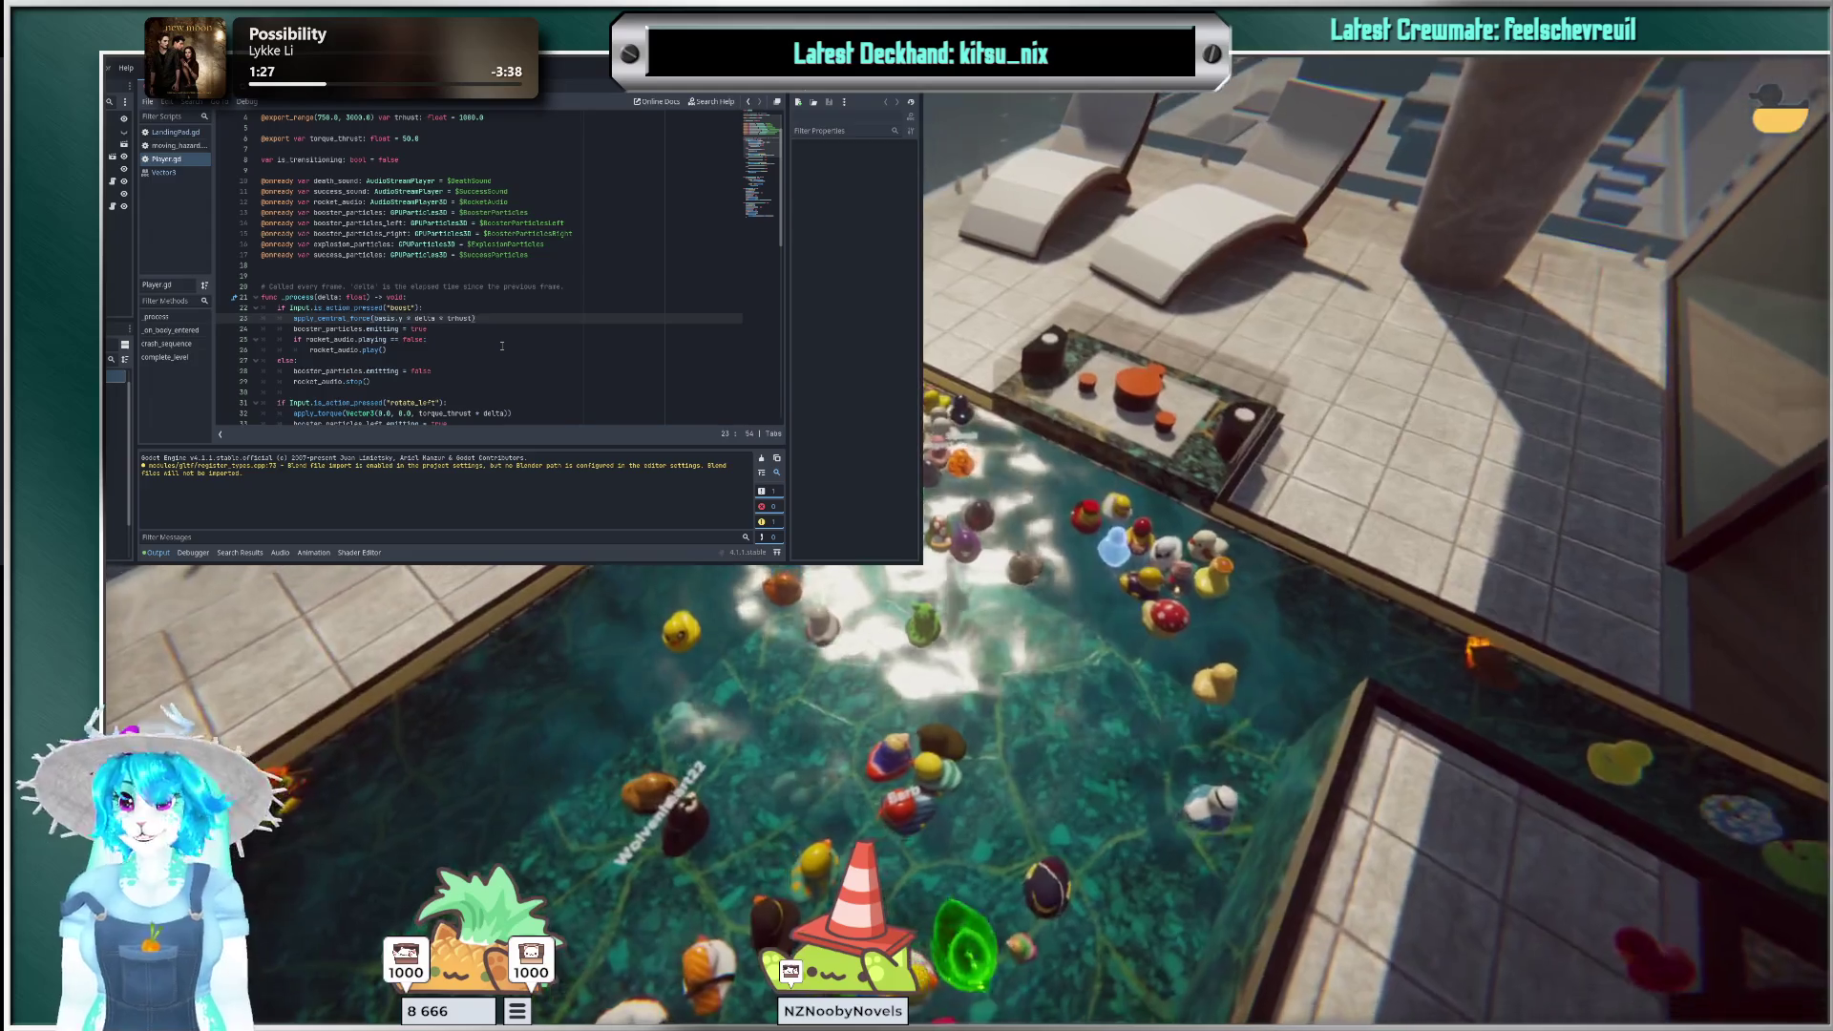
{"action": "scroll", "coordinate": [502, 345], "scroll_direction": "down", "scroll_amount": 4}
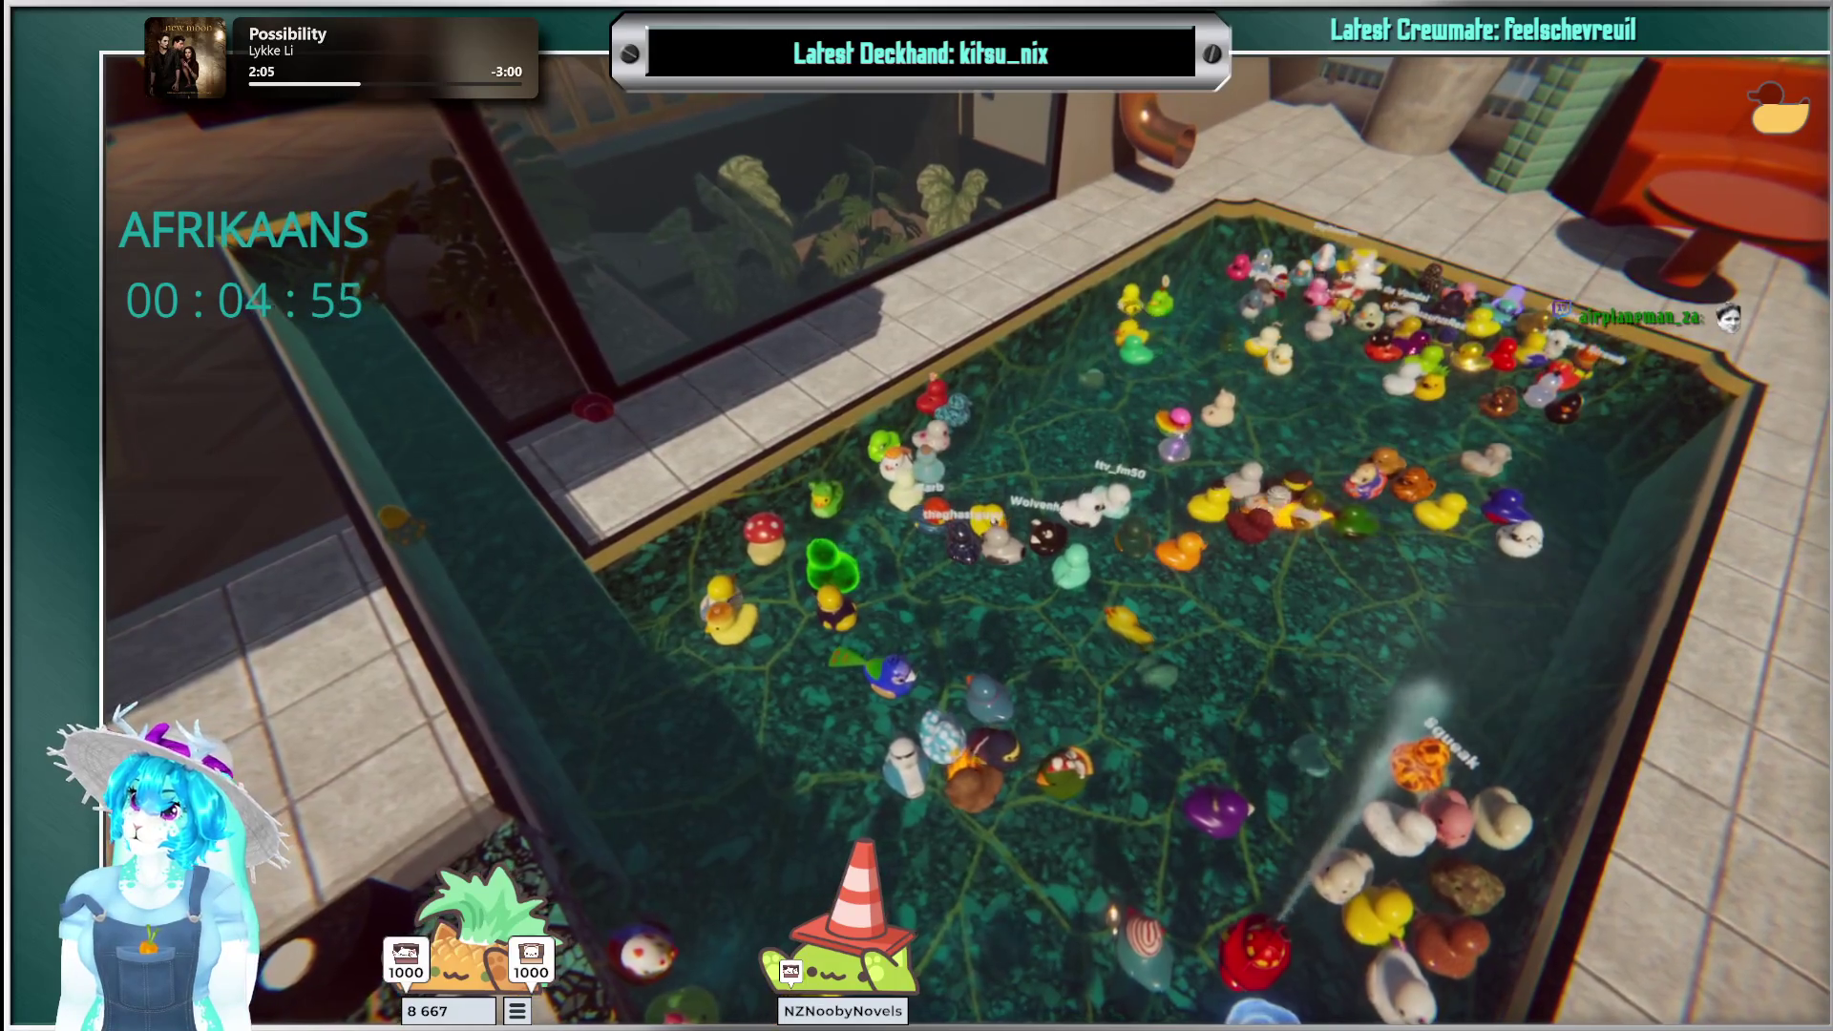
{"action": "left_click", "coordinate": [516, 1010]}
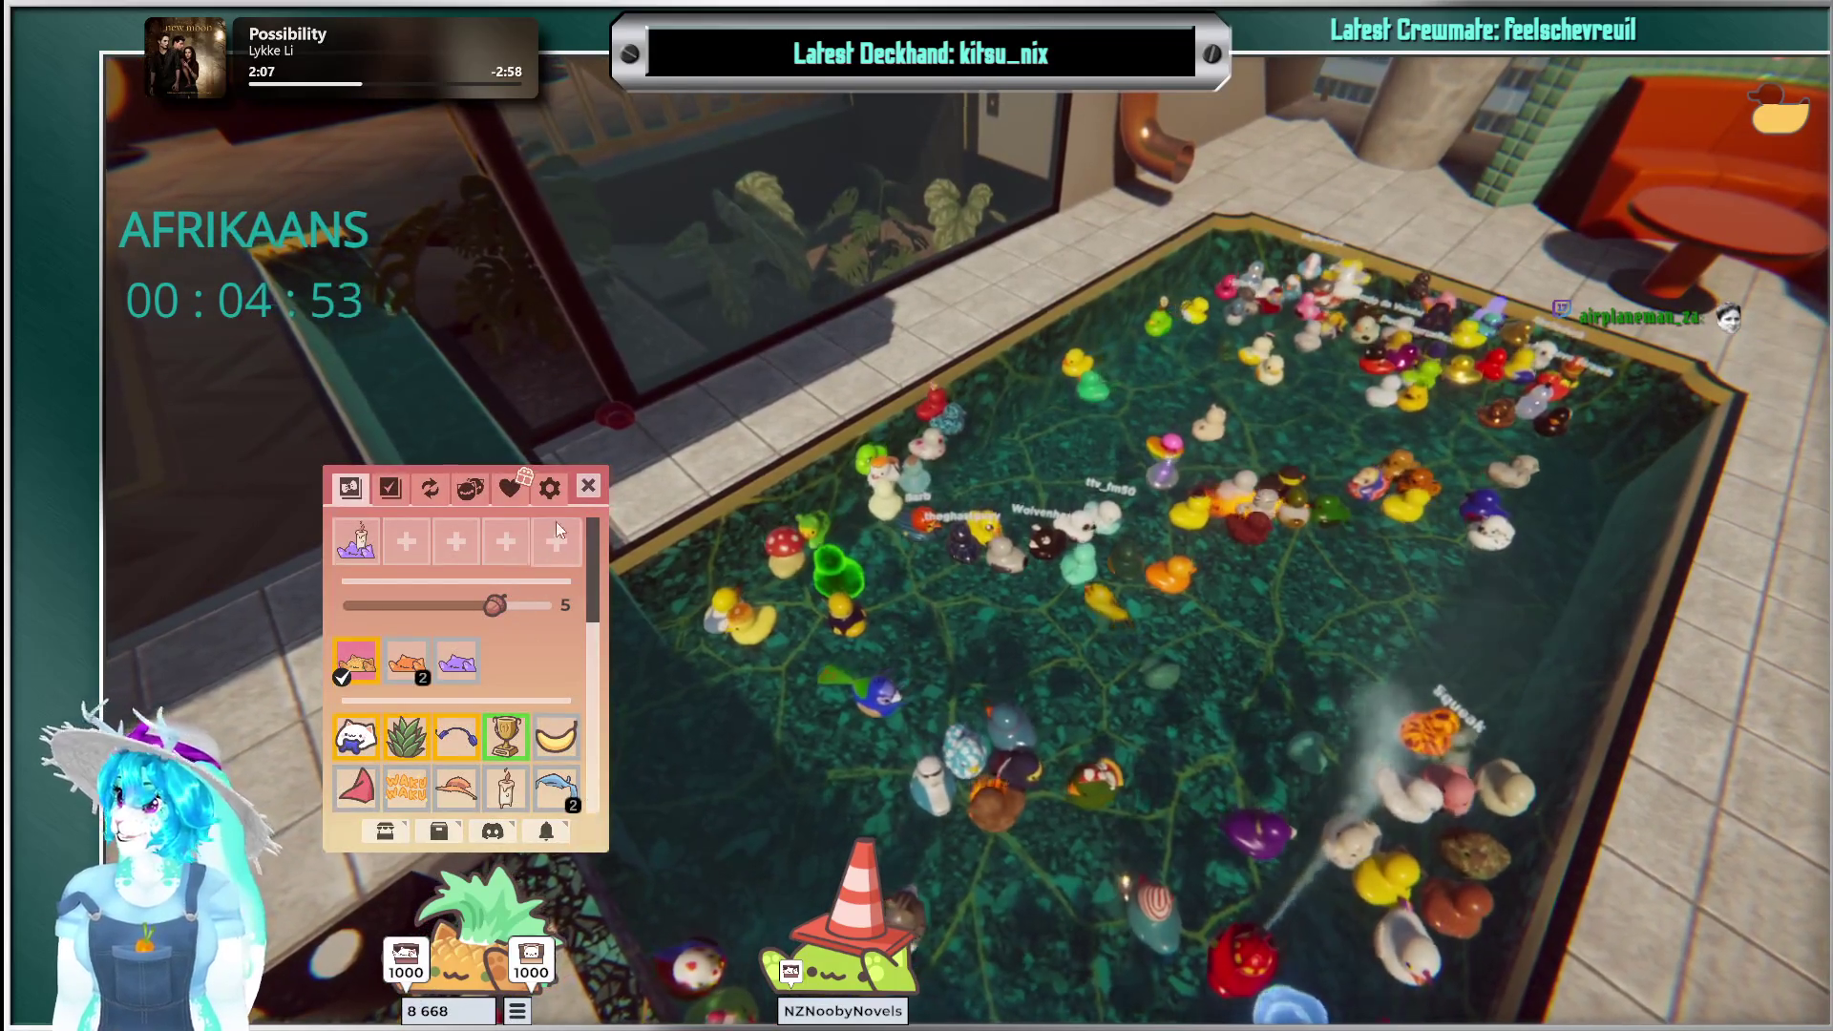
{"action": "left_click", "coordinate": [549, 488]}
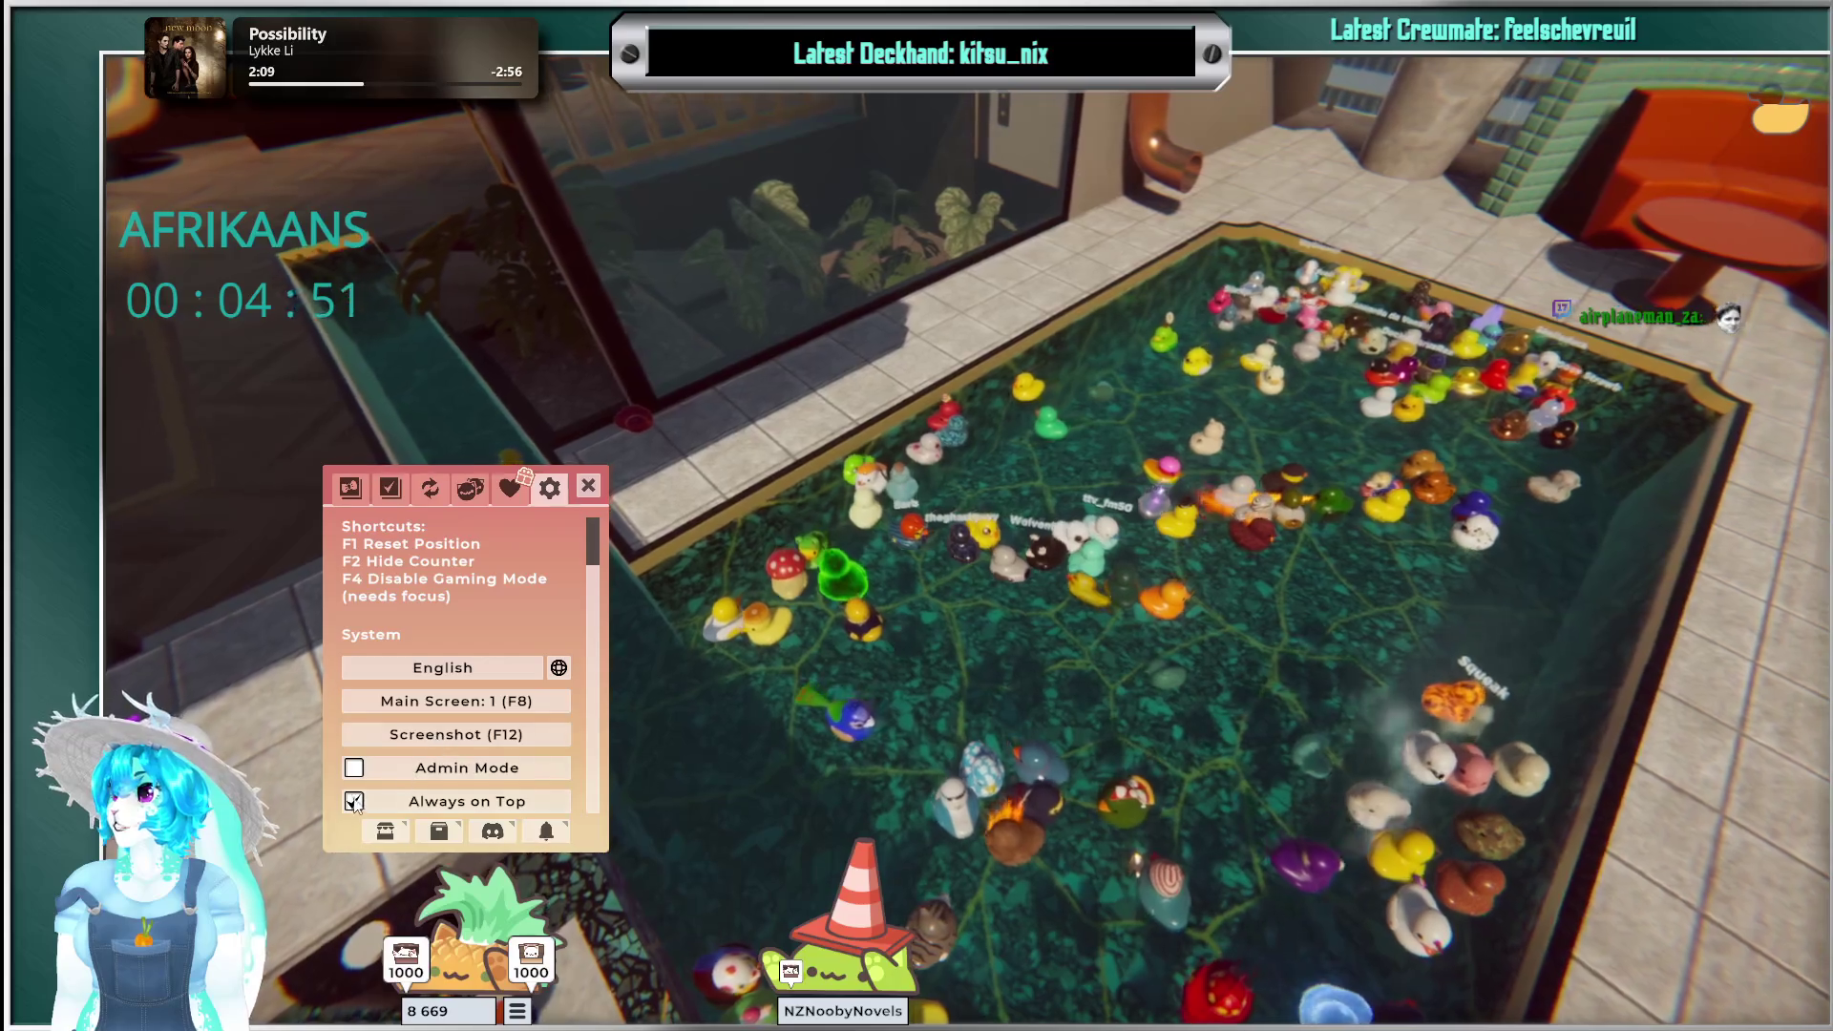
{"action": "left_click", "coordinate": [588, 486]}
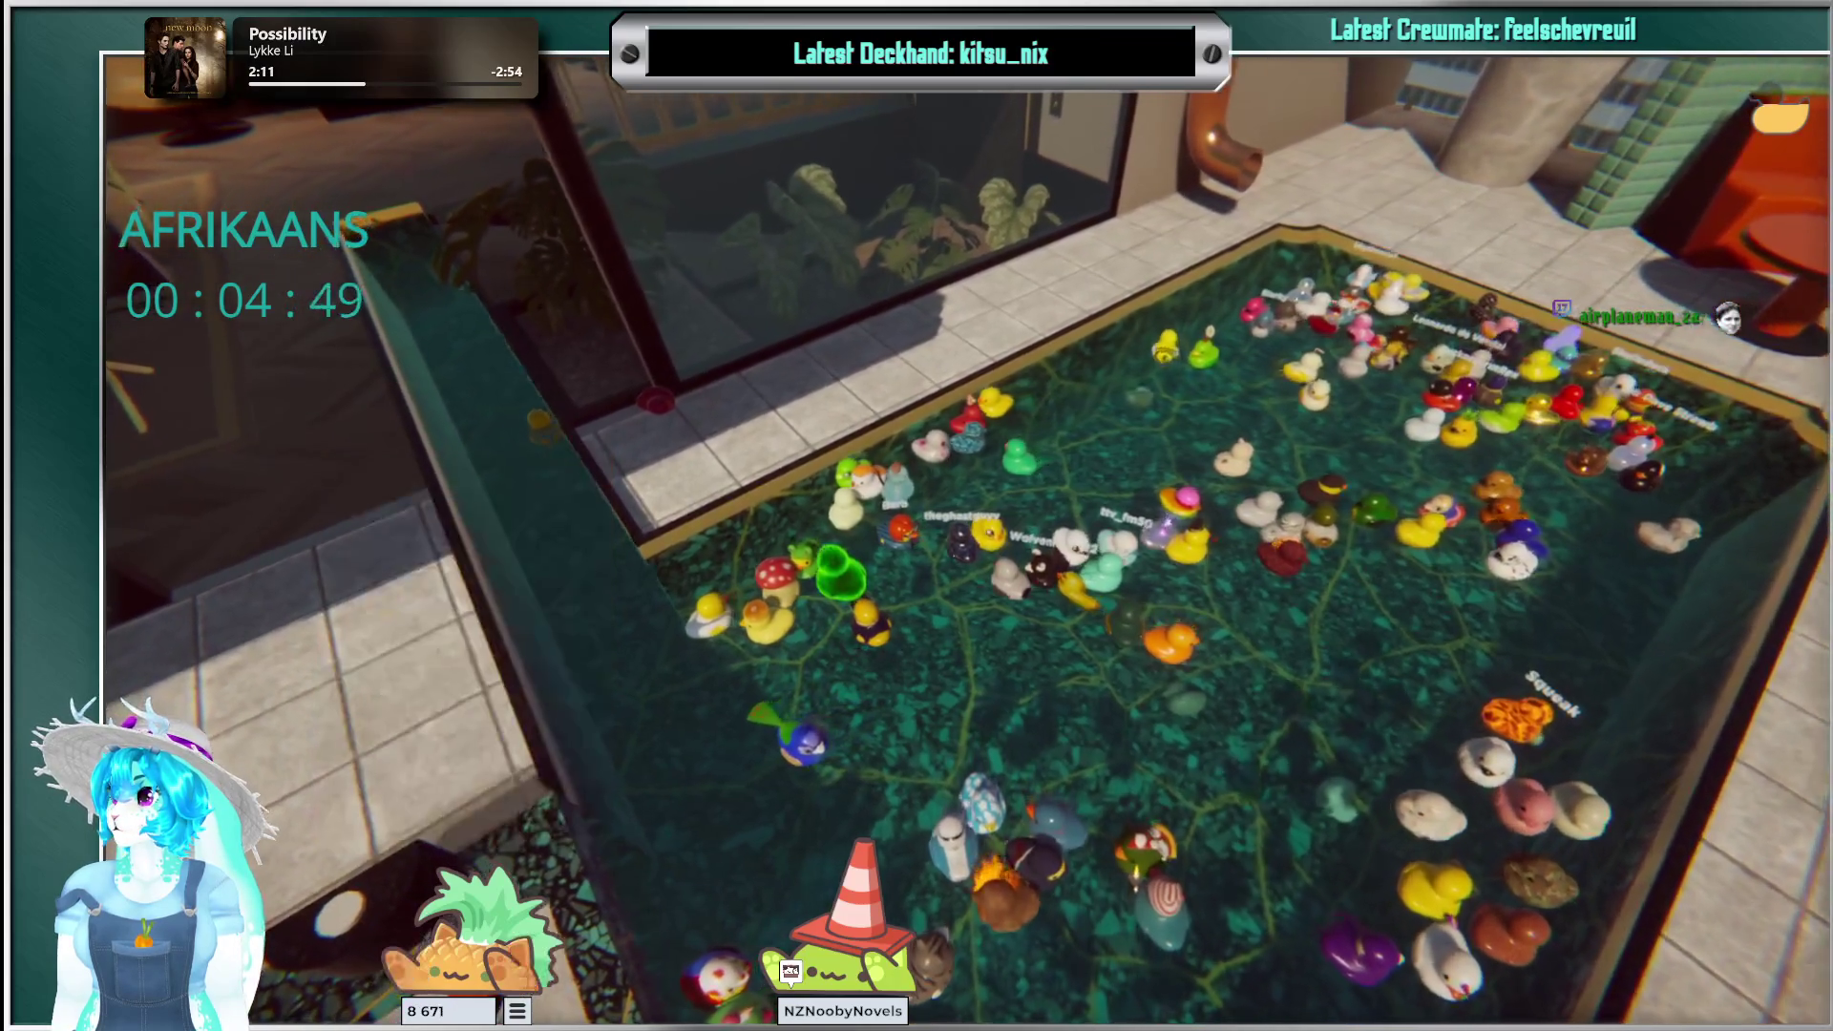
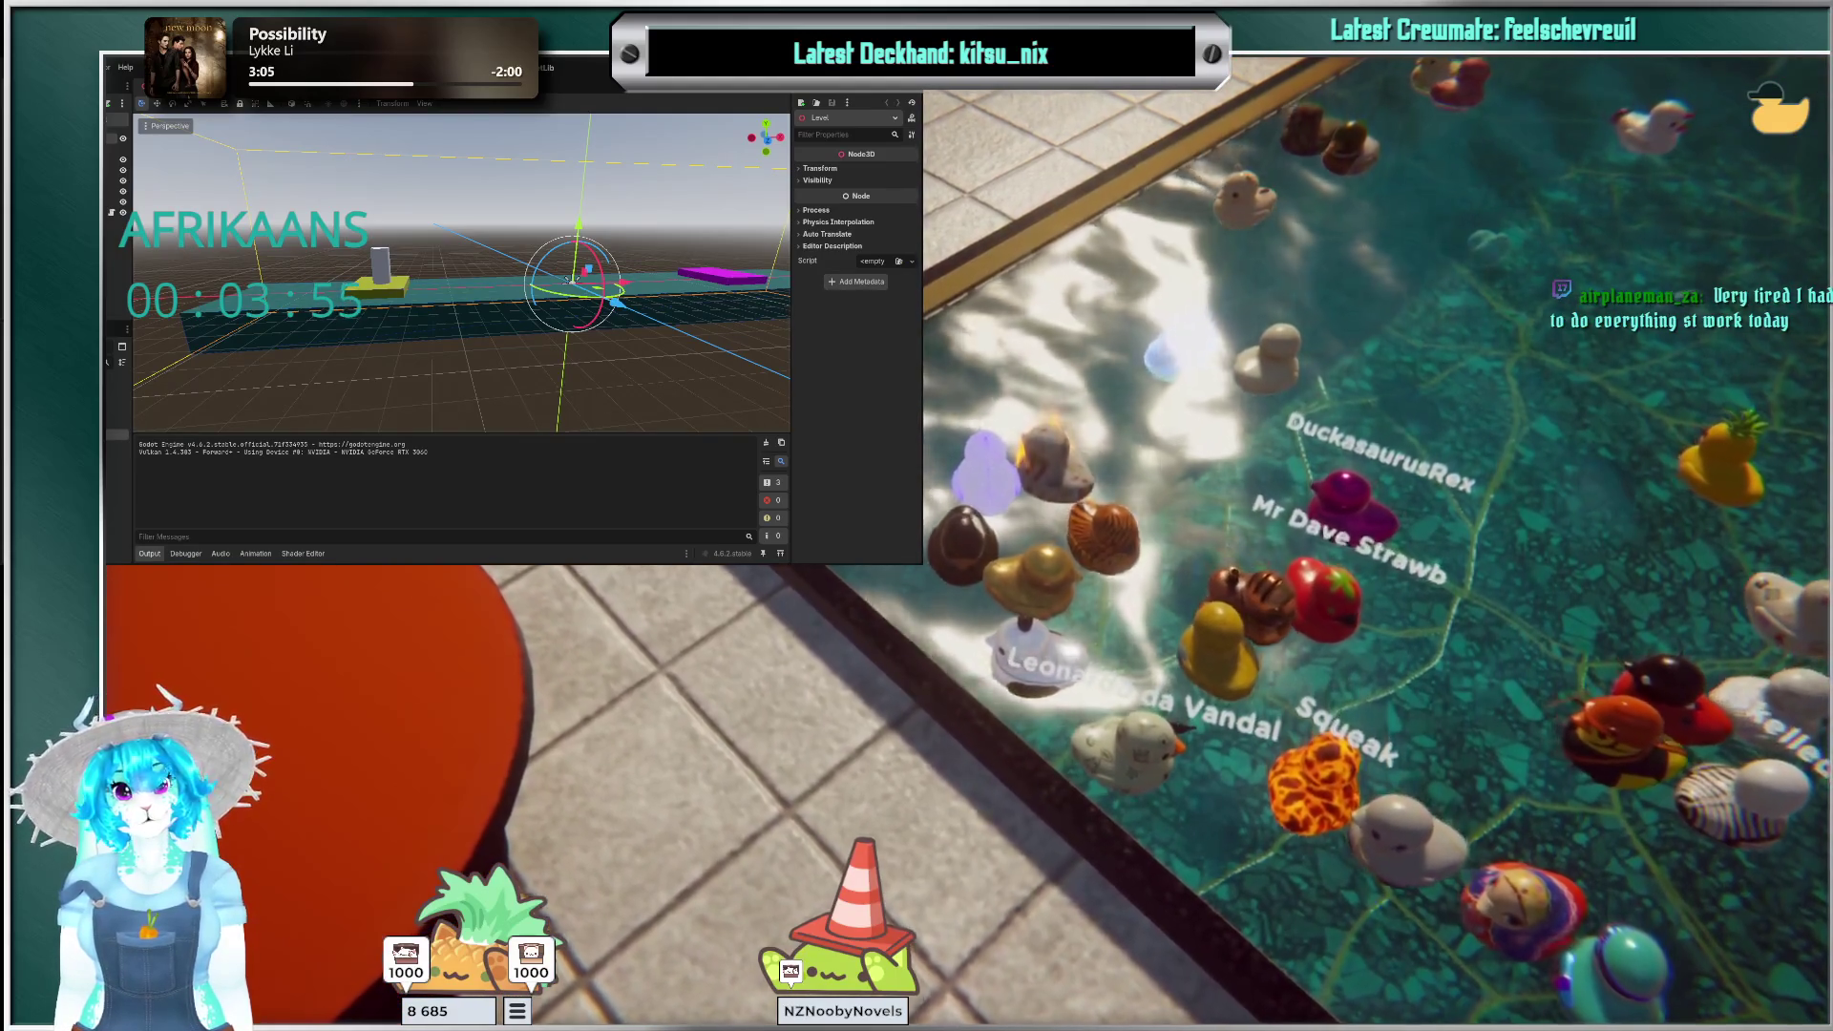
- Stop the running game and return to the Player.gd script in the Script workspace
{"action": "key", "text": "F8"}
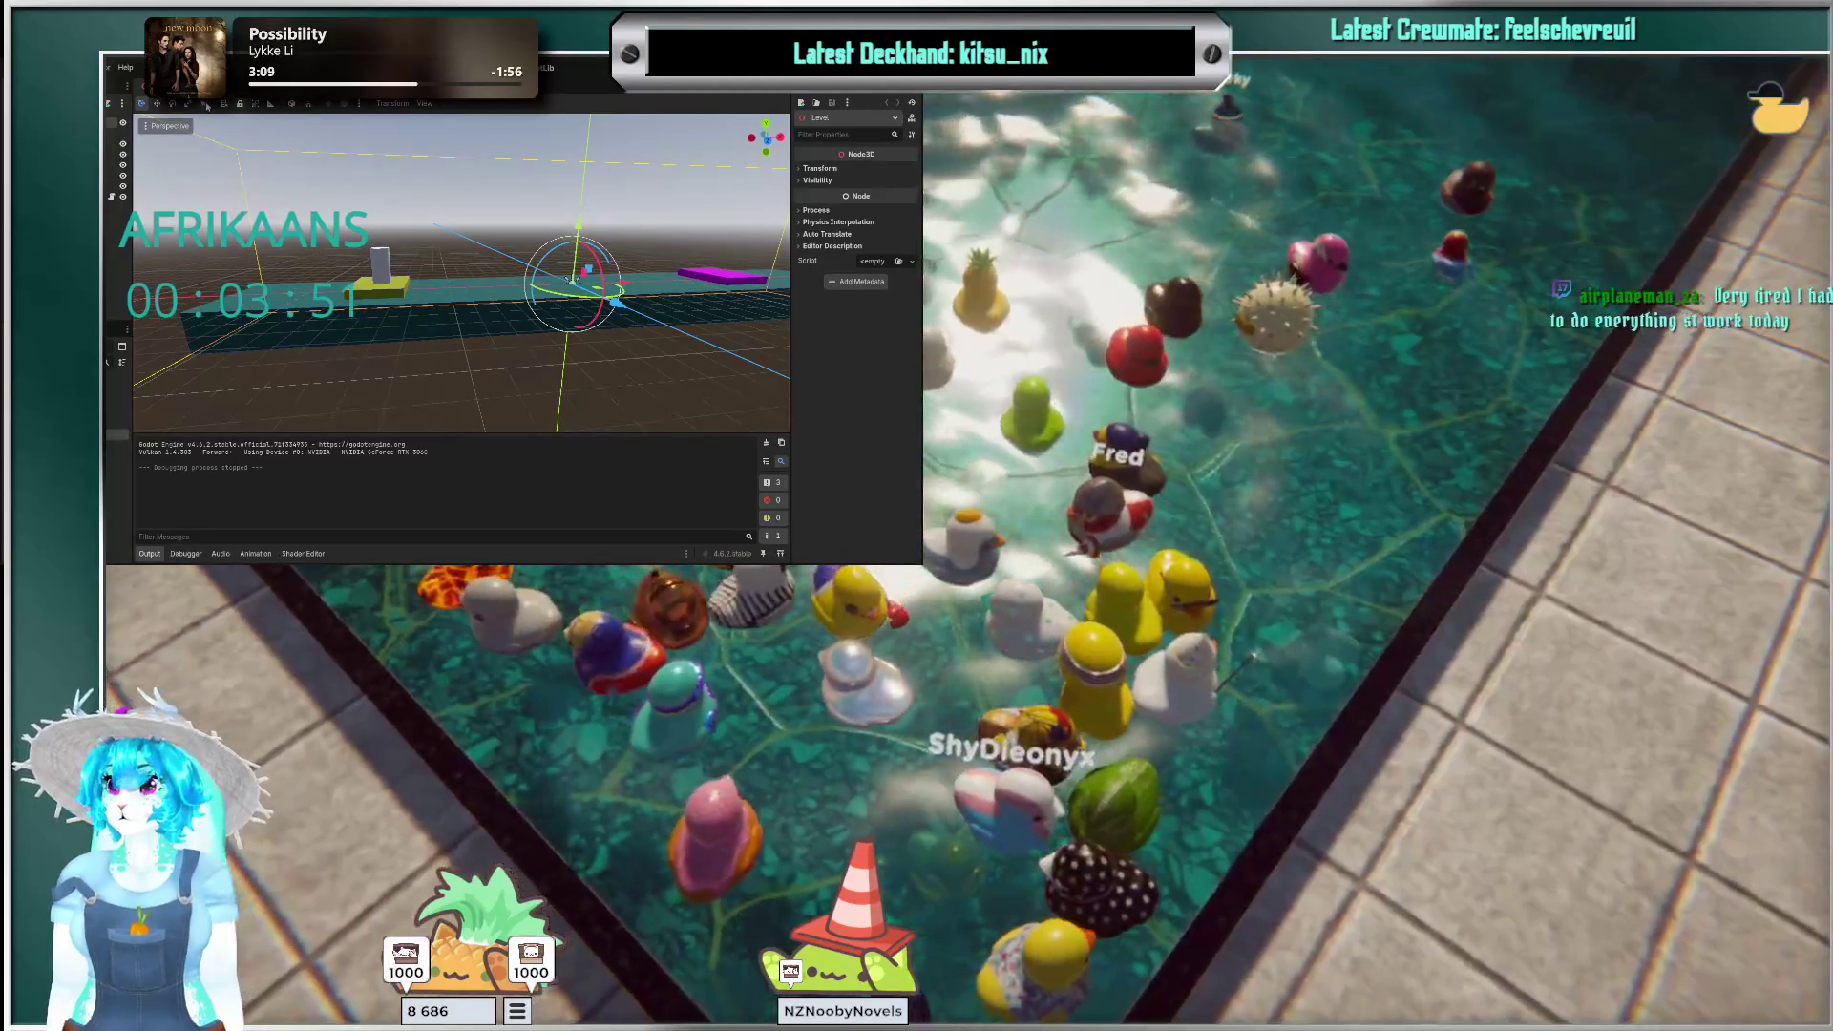
{"action": "key", "text": "ctrl+F3"}
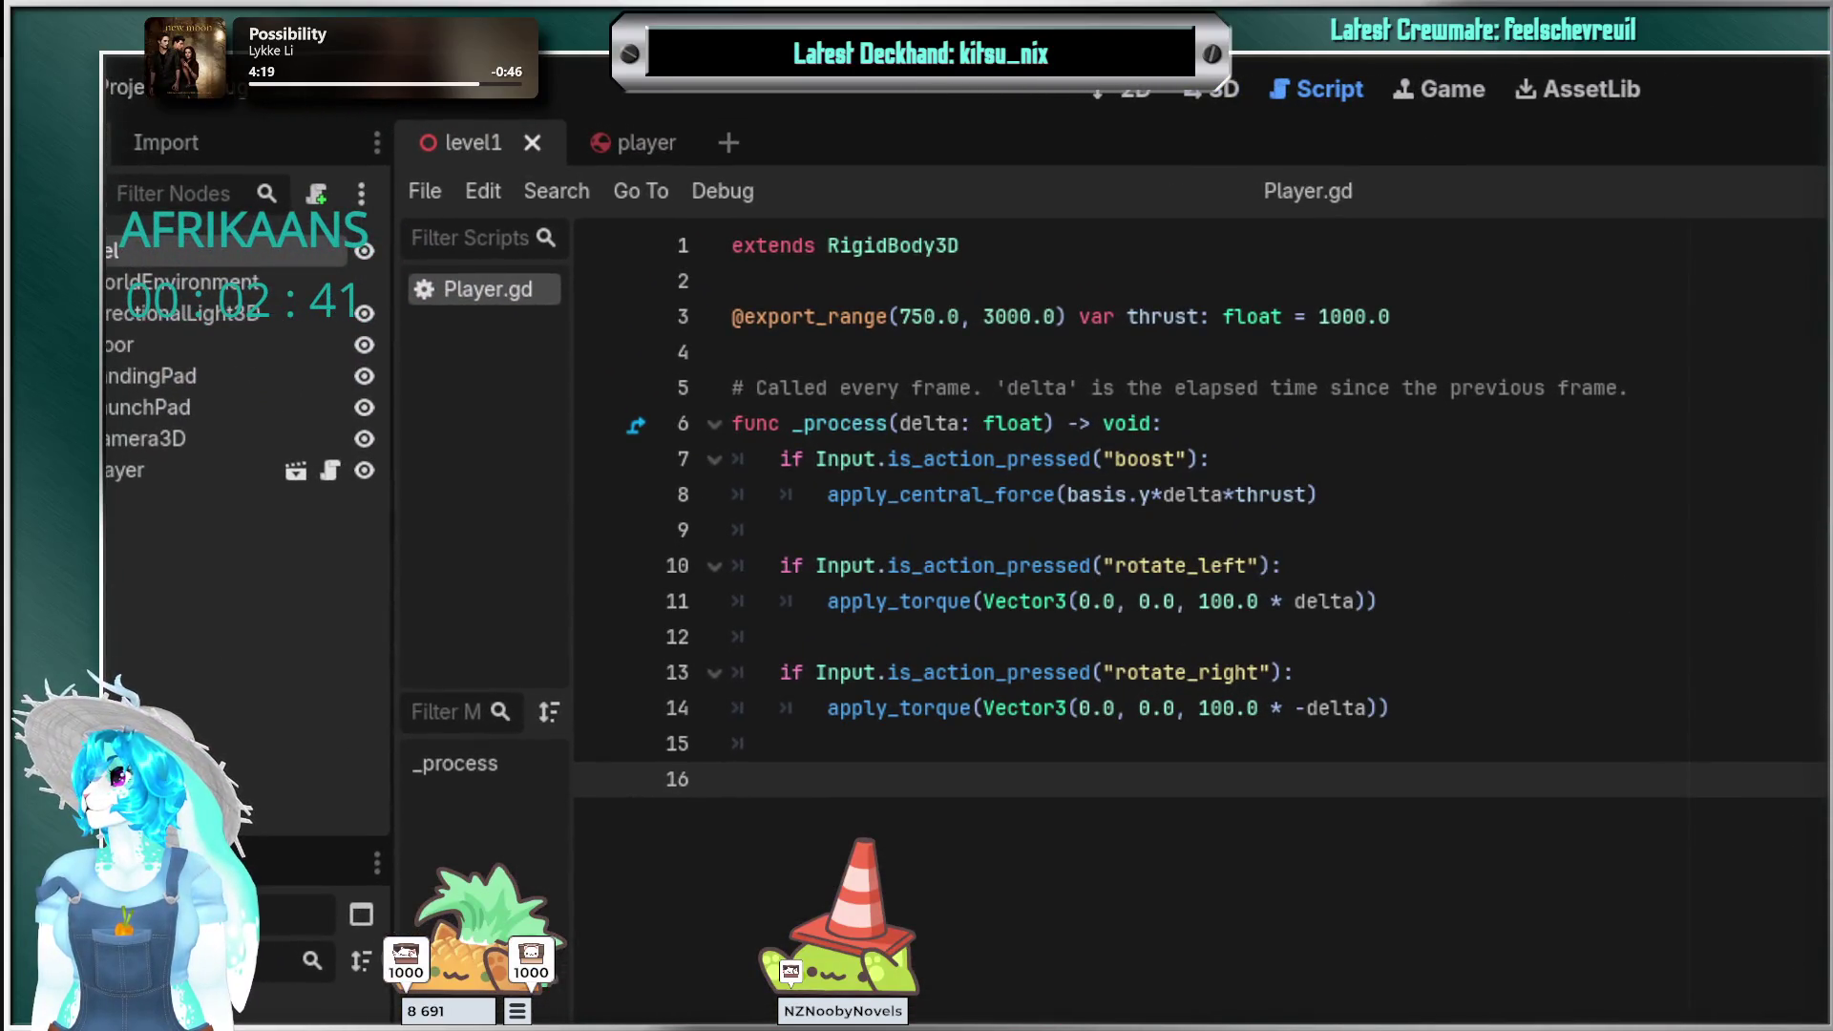
- Space out both * operators in line 8's apply_central_force call to read basis.y * delta * thrust
{"action": "left_click_drag", "start_coordinate": [1322, 495], "coordinate": [769, 504]}
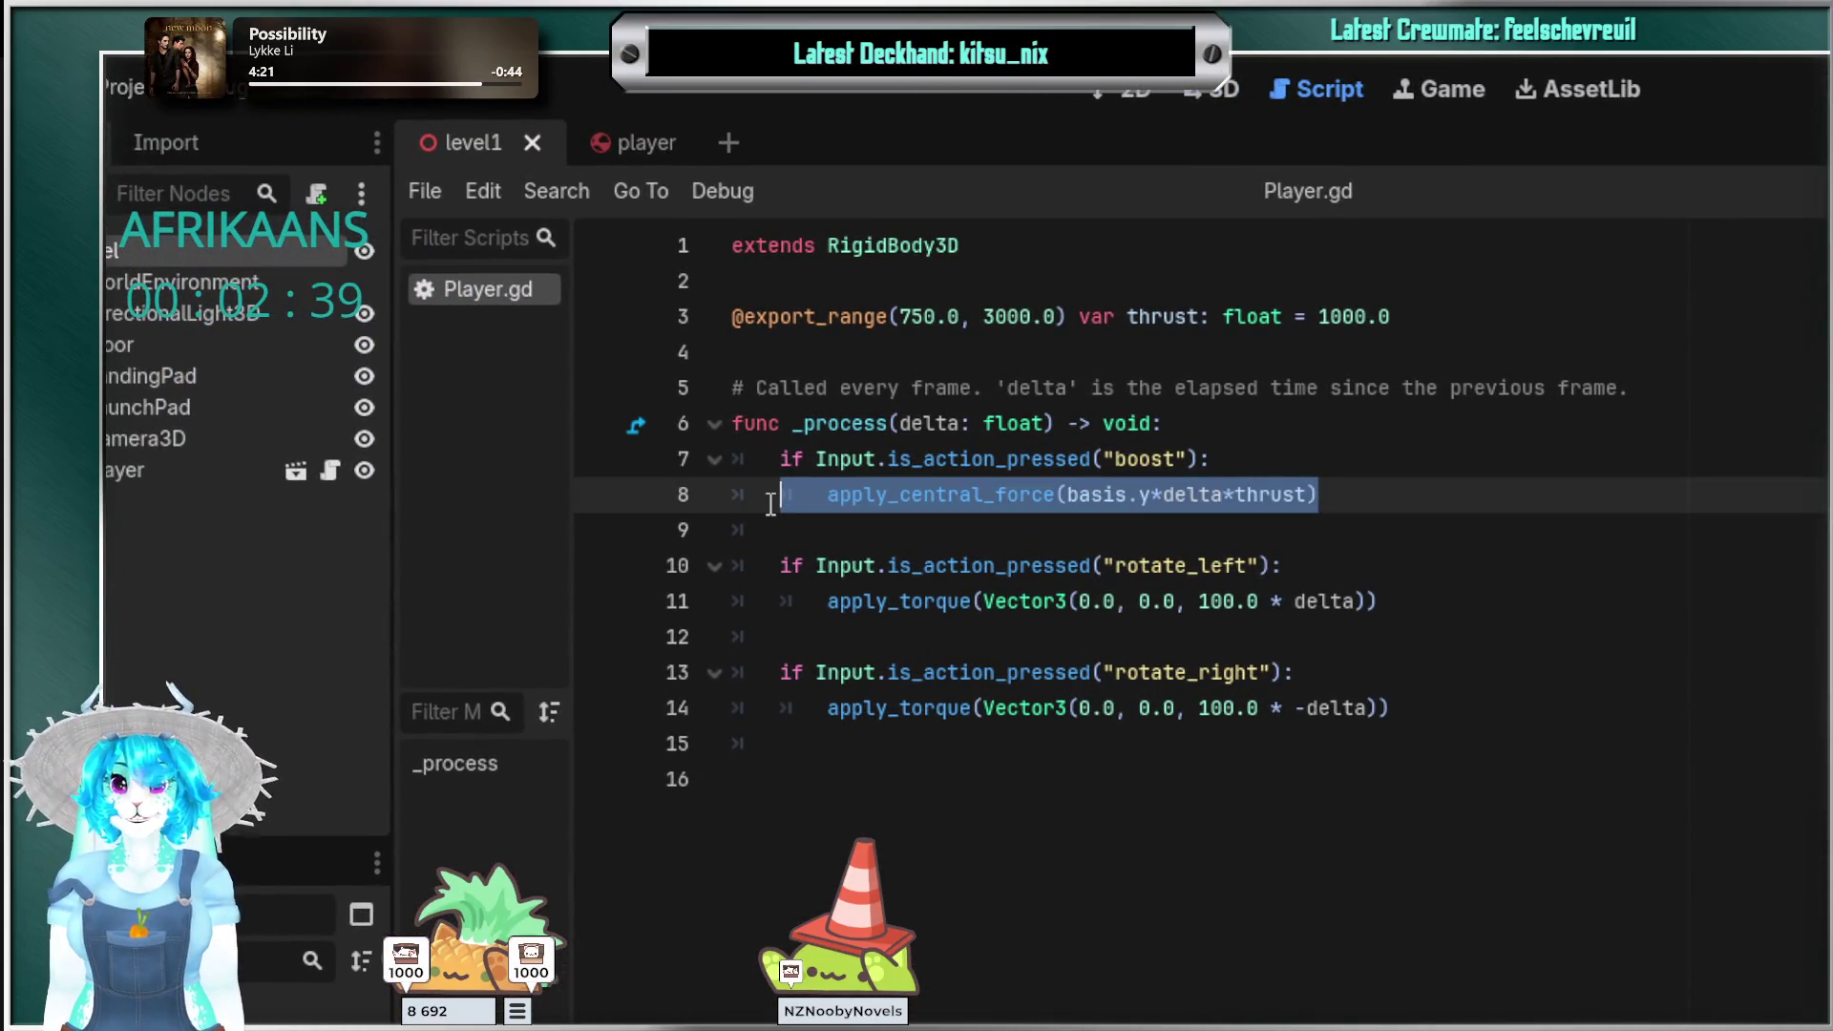
{"action": "left_click_drag", "start_coordinate": [954, 521], "coordinate": [817, 497]}
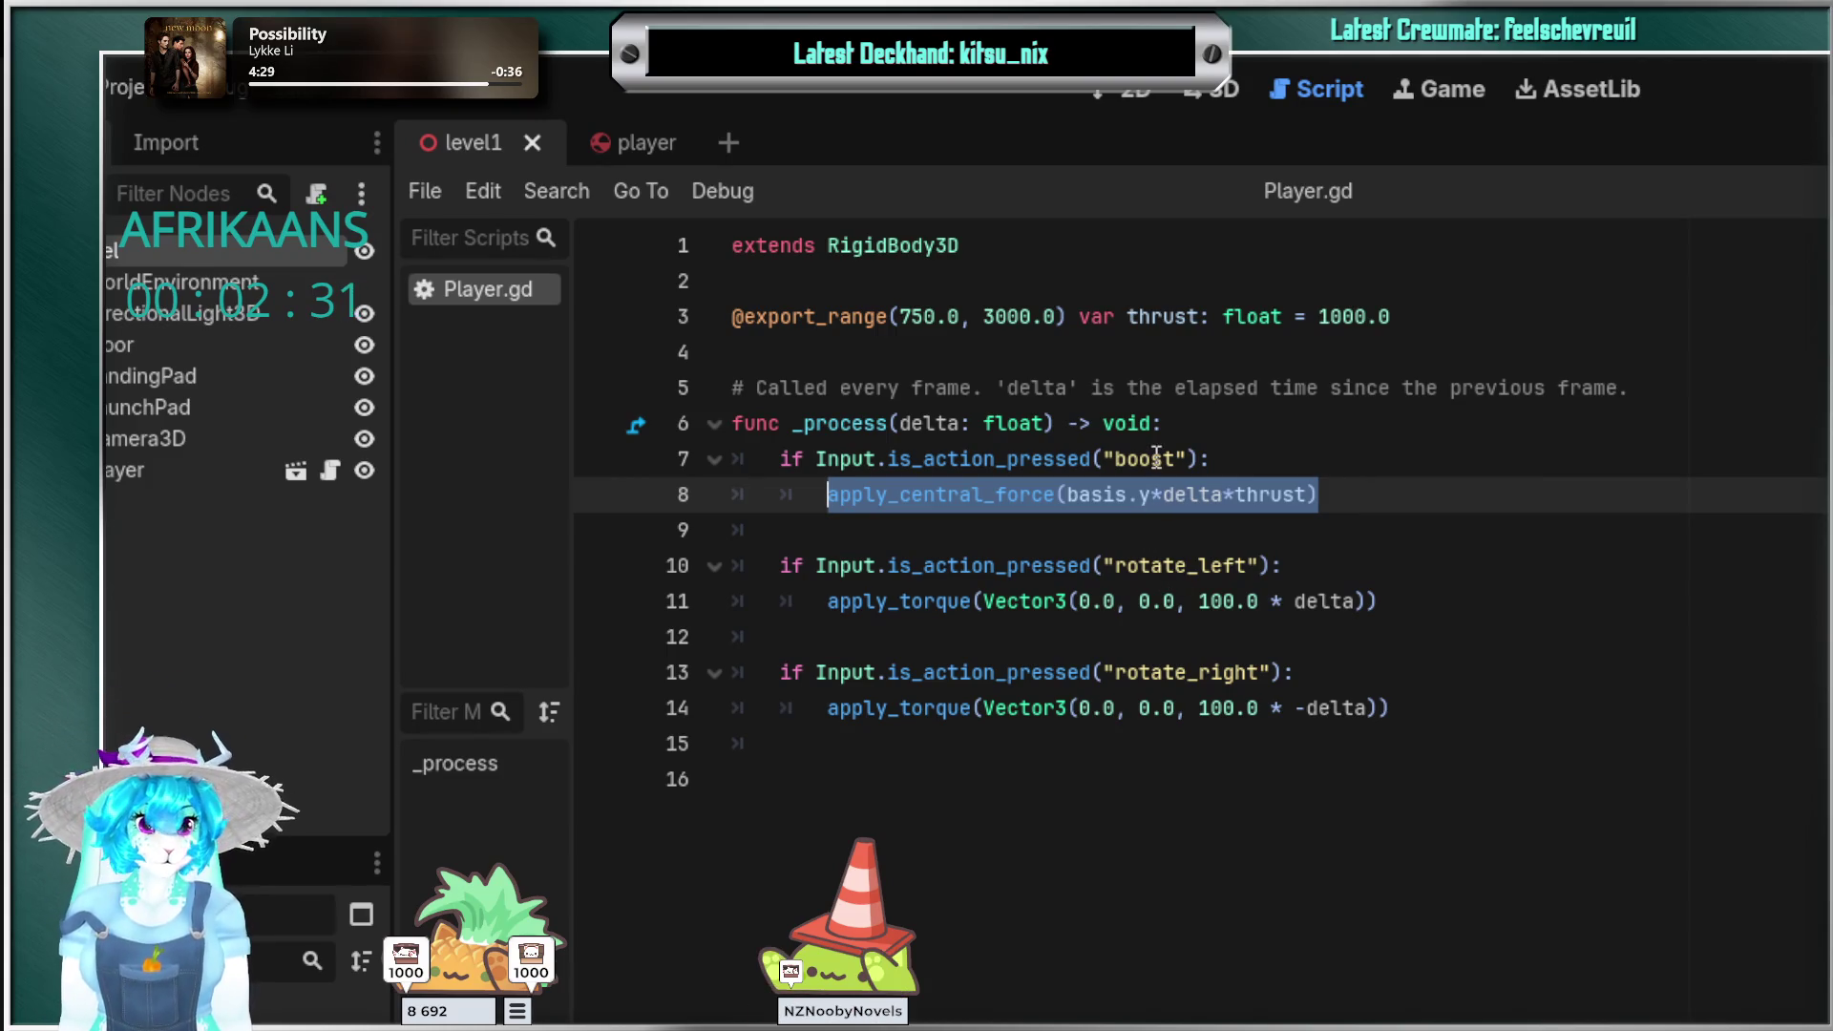
{"action": "left_click", "coordinate": [1152, 503]}
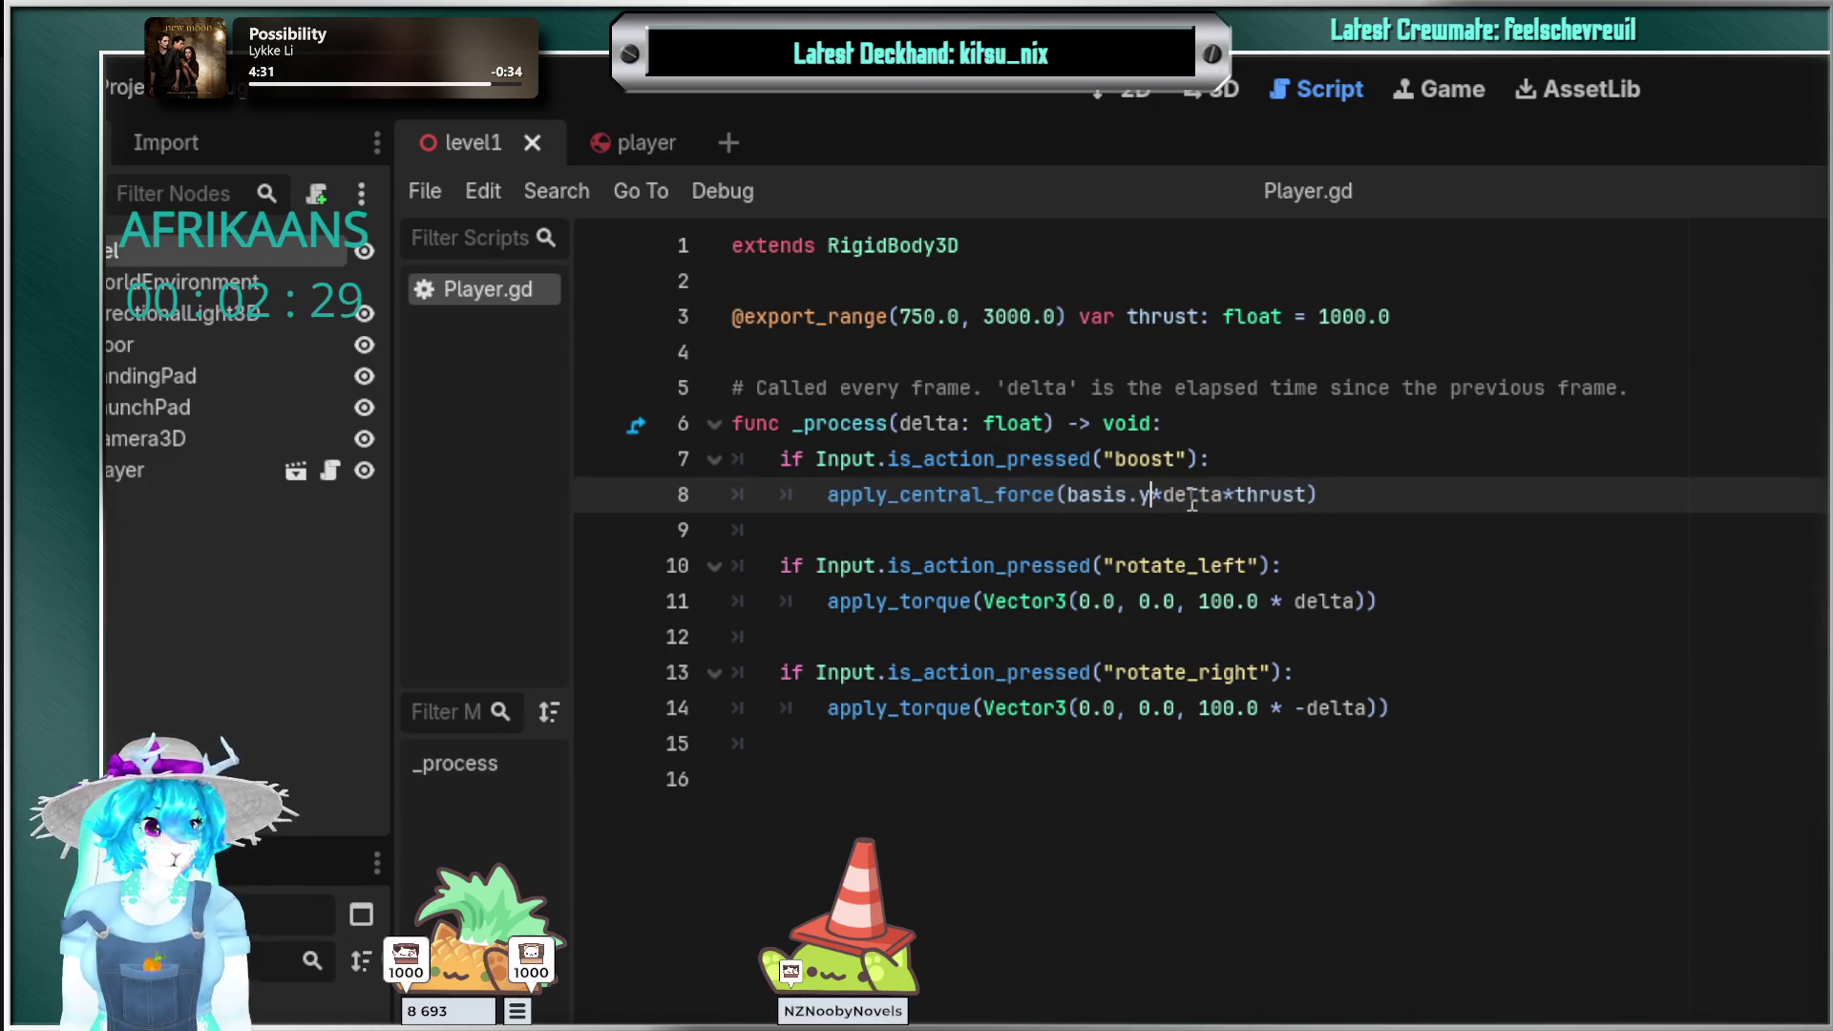
{"action": "key", "text": "Right"}
{"action": "key", "text": "ctrl+Right"}
{"action": "key", "text": "Right"}
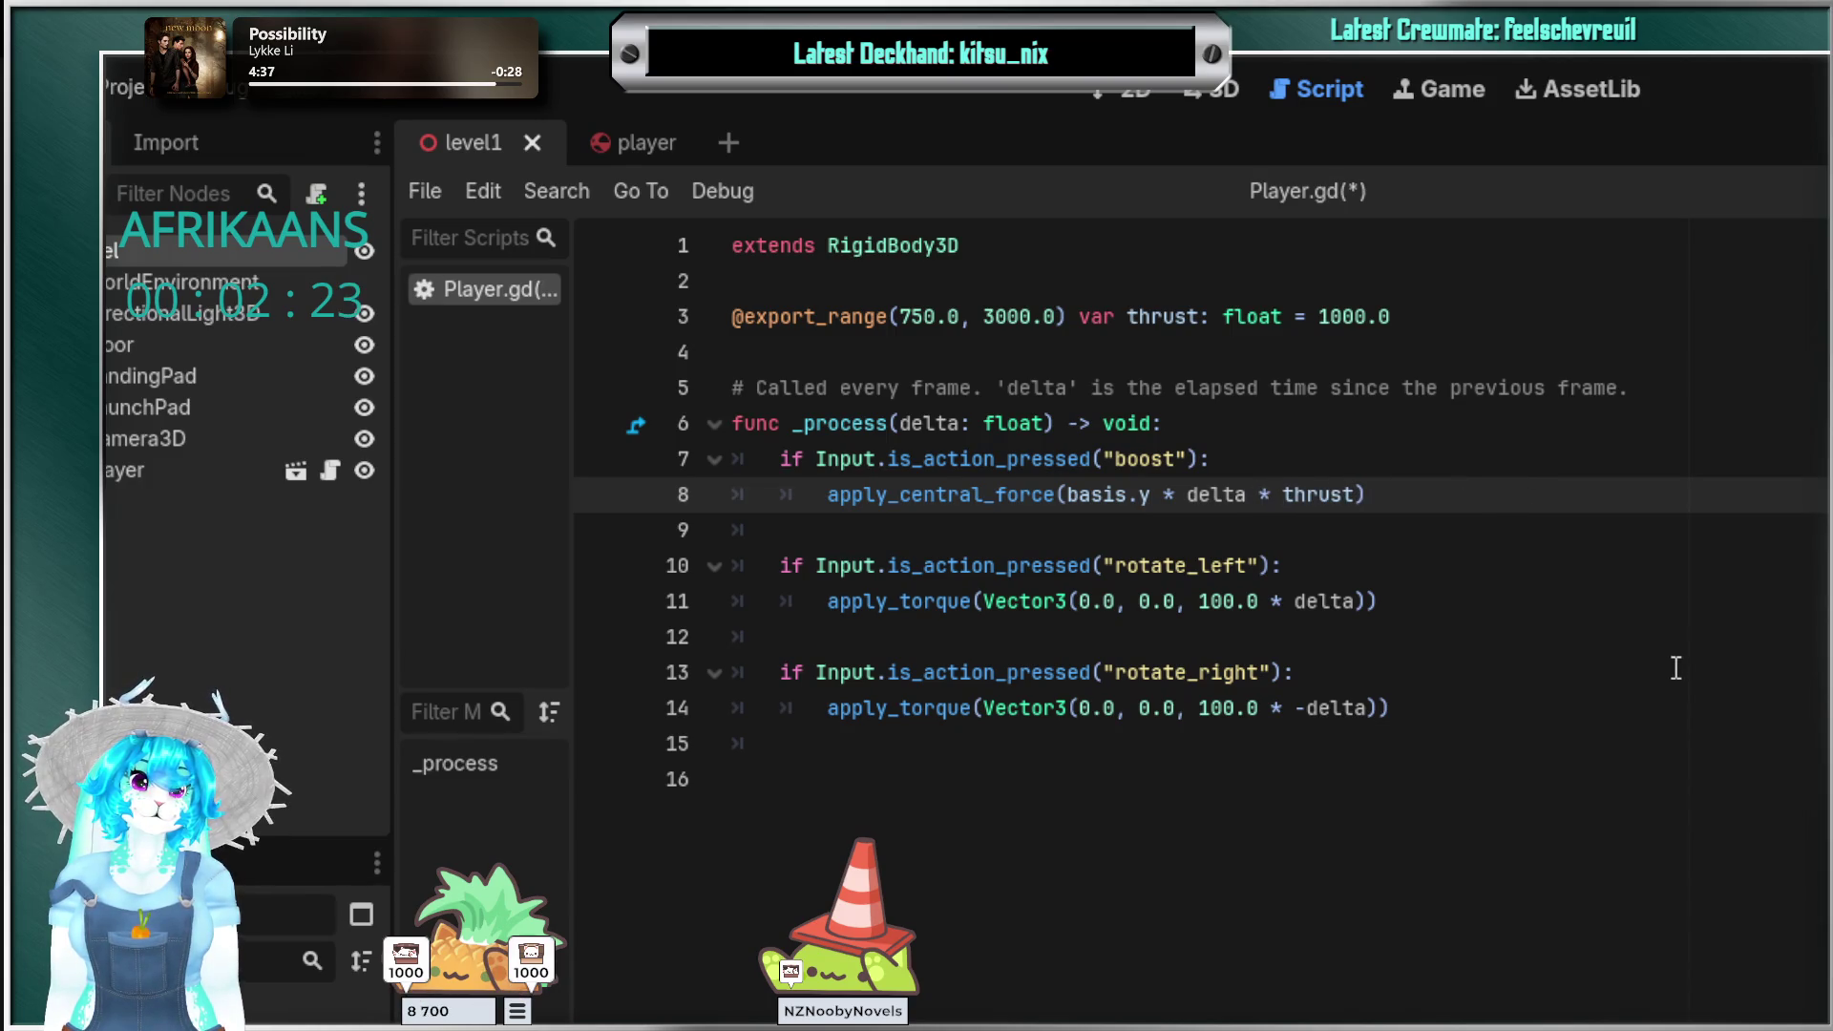
{"action": "left_click", "coordinate": [1554, 568]}
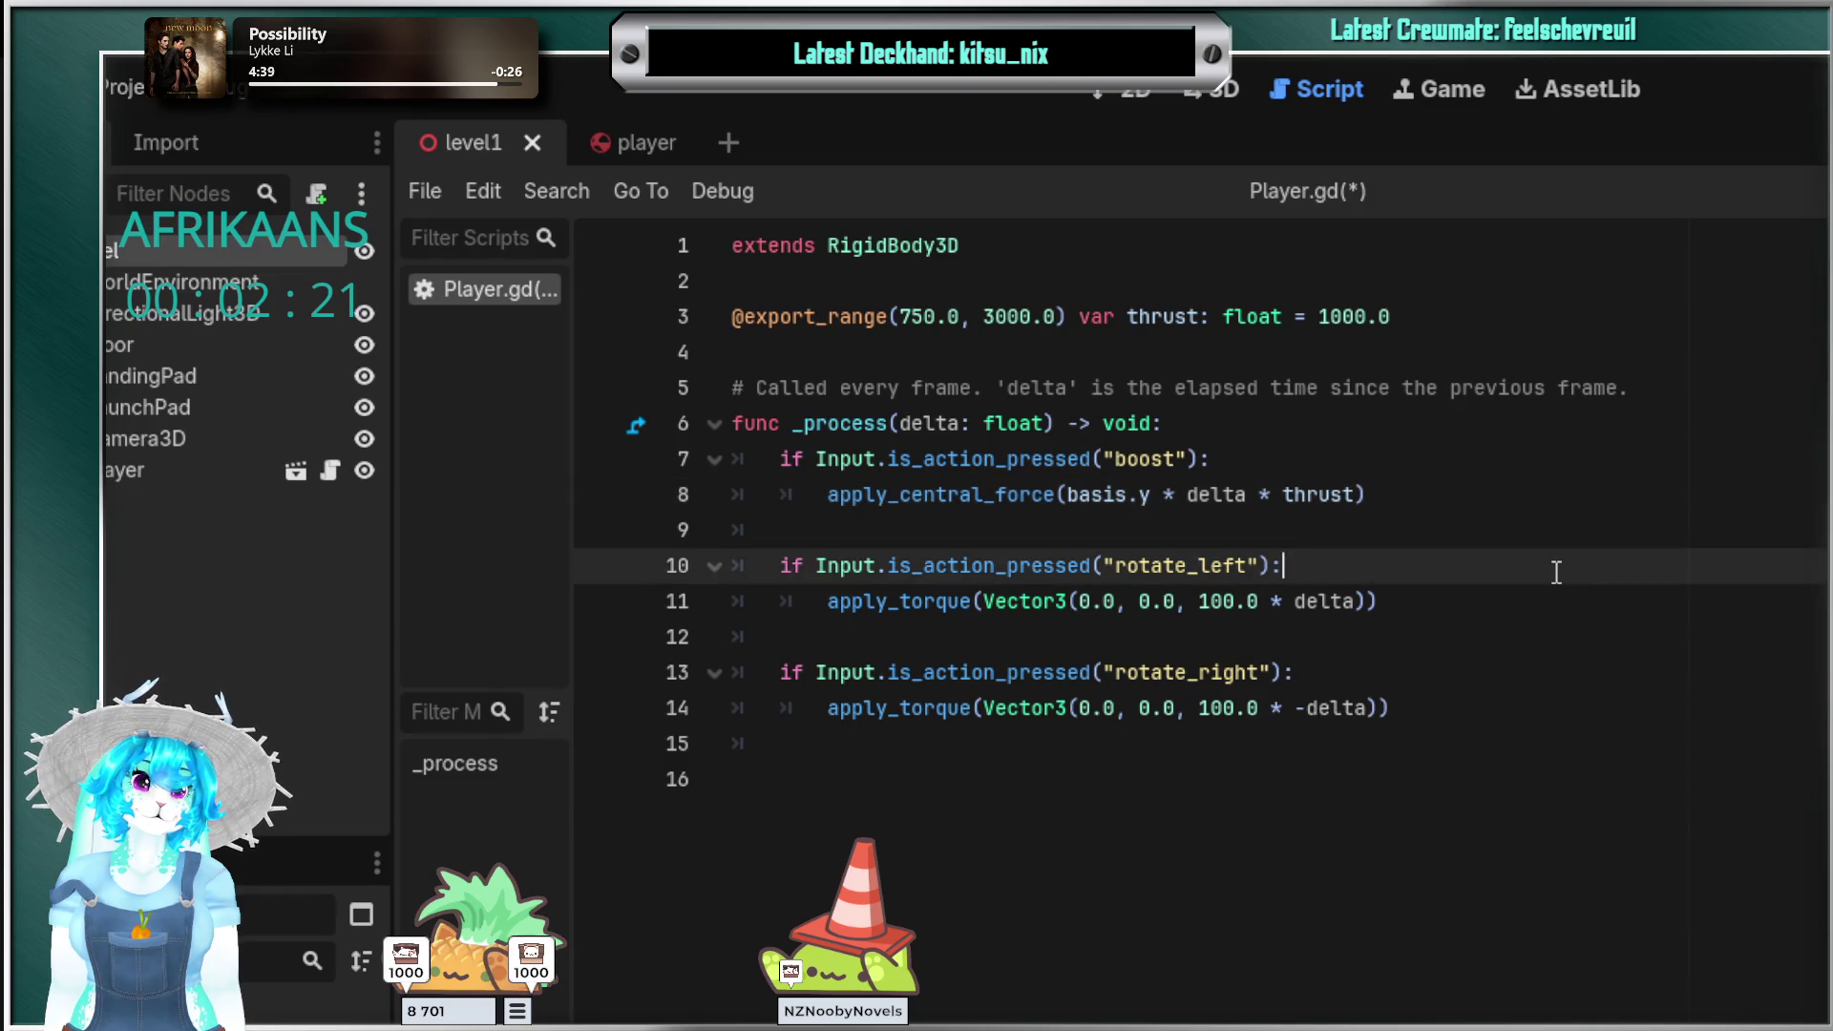
{"action": "left_click", "coordinate": [1481, 521]}
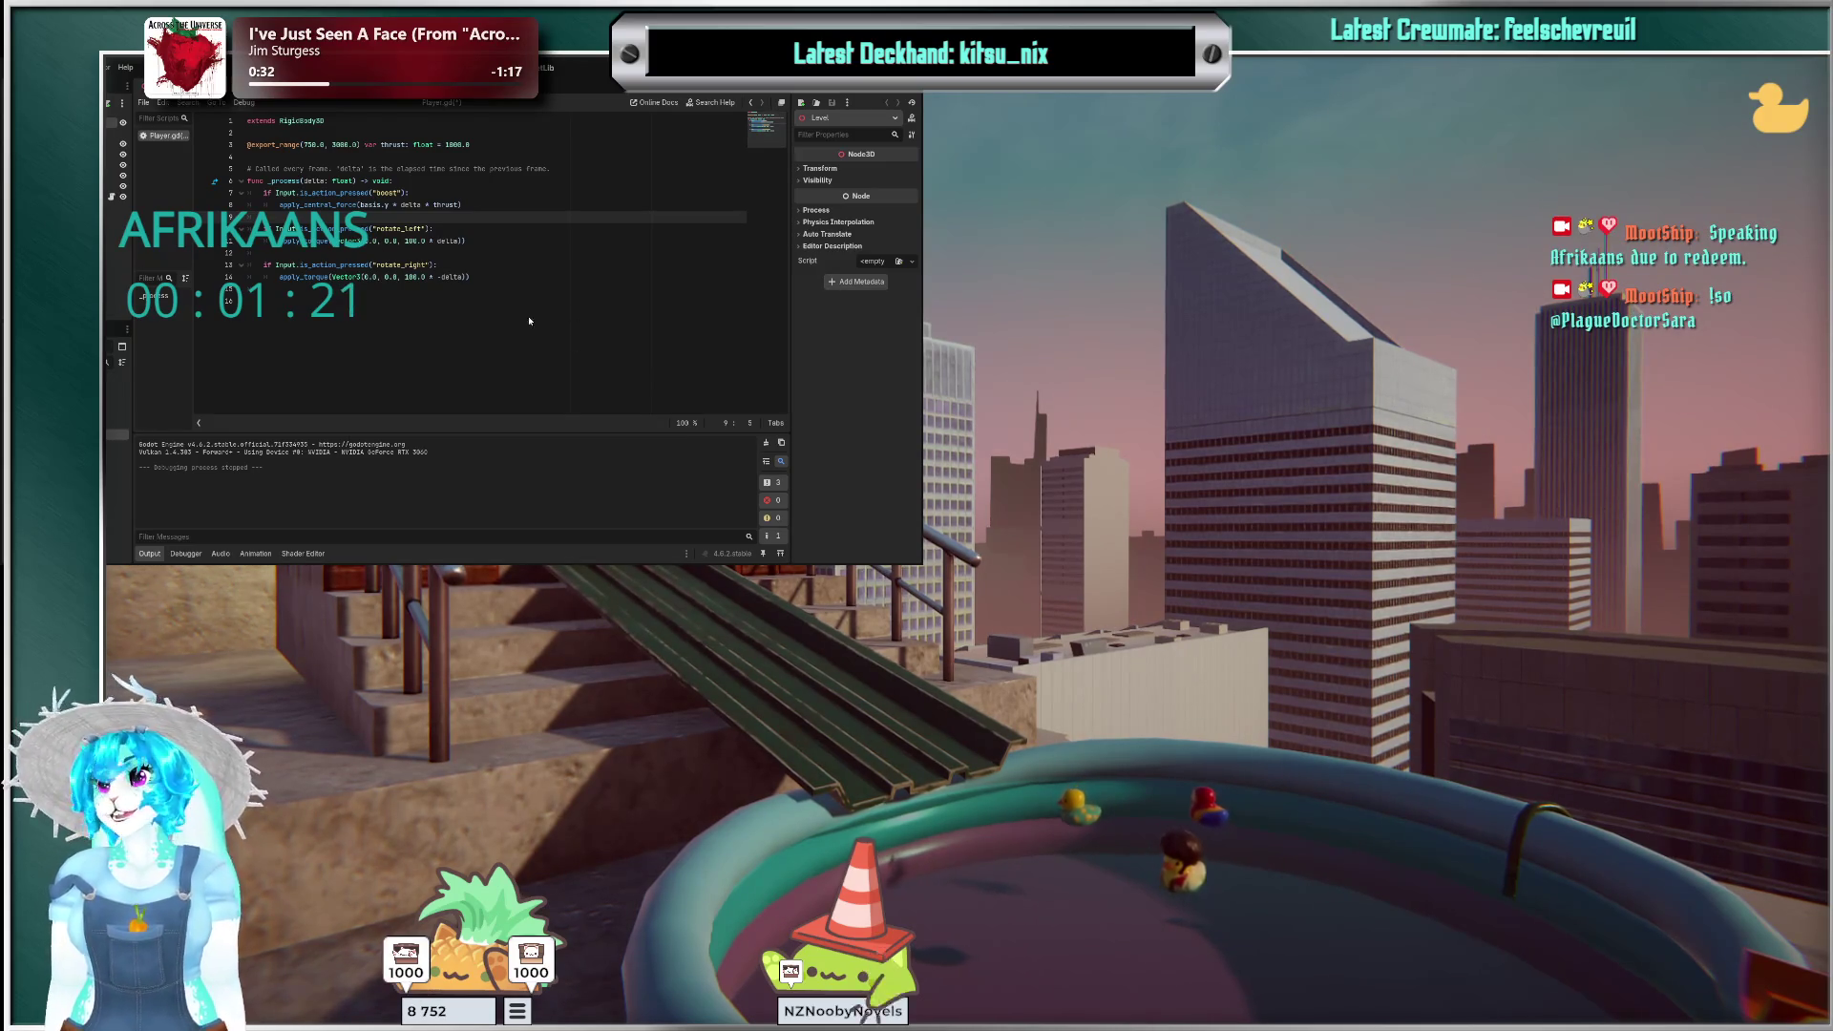
- Launch the project with the updated Player.gd to test the boost and rotation controls
{"action": "key", "text": "F5"}
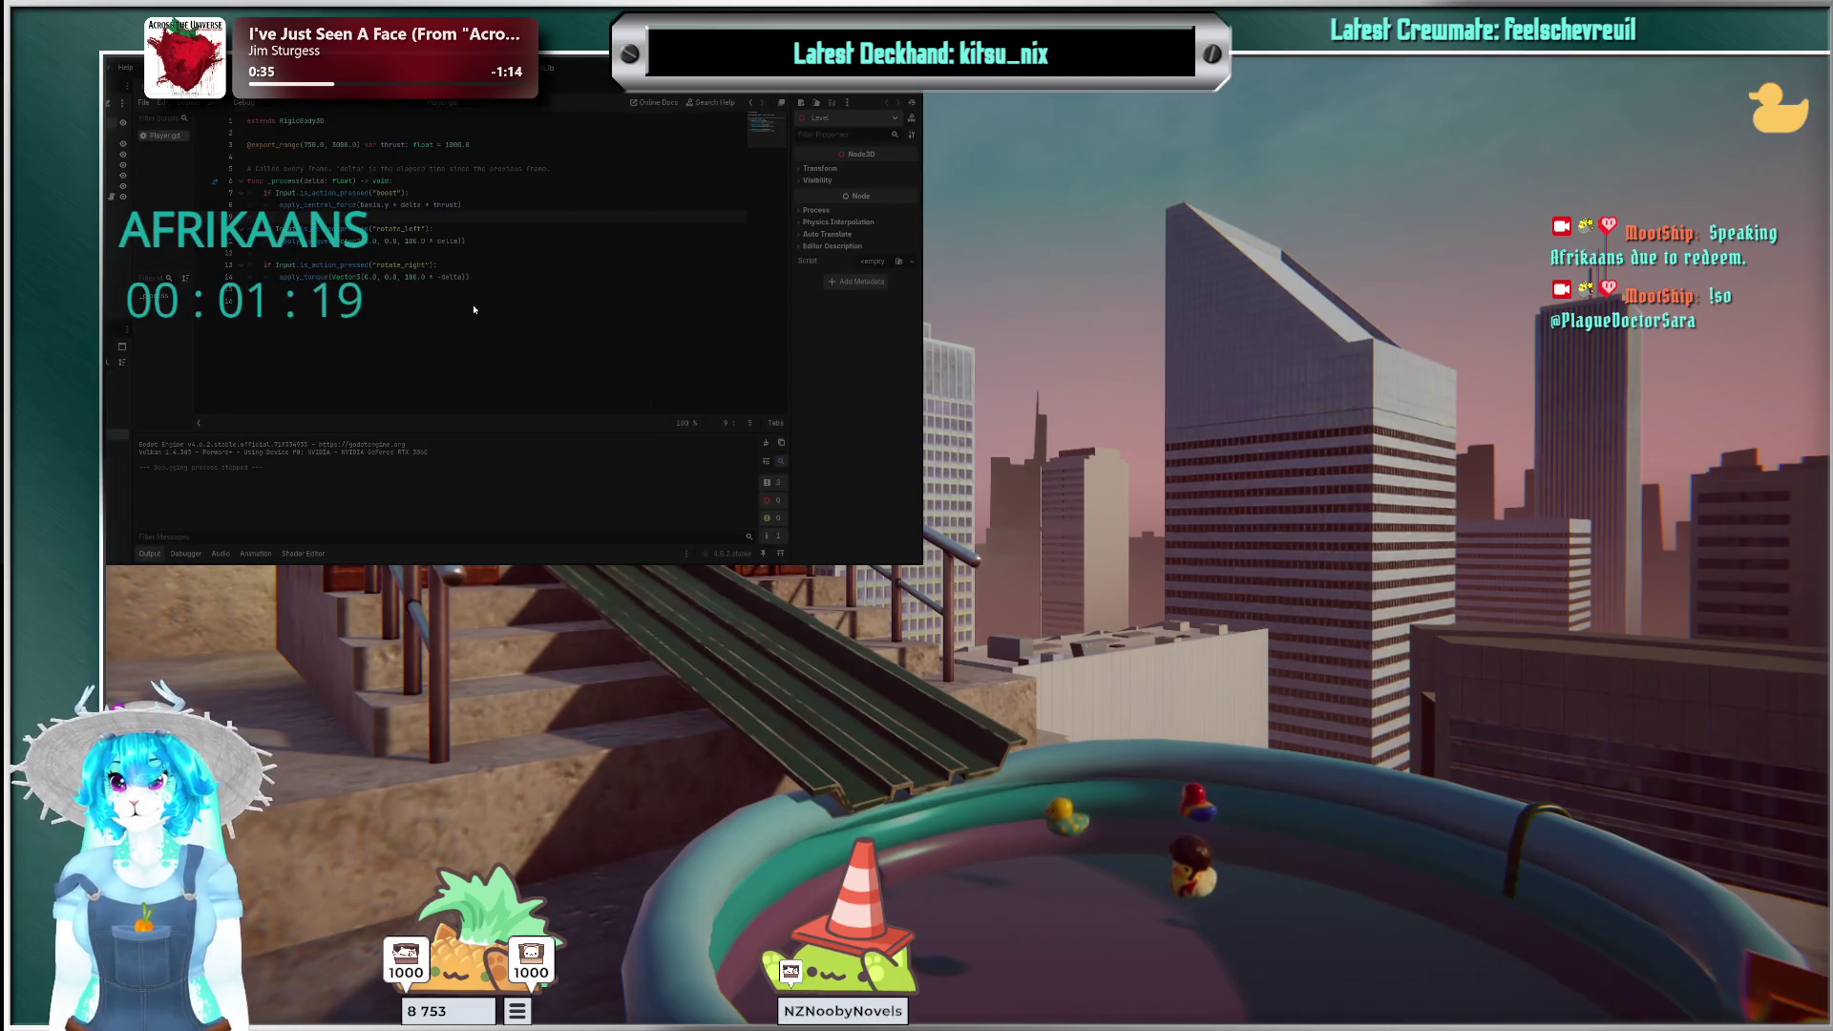